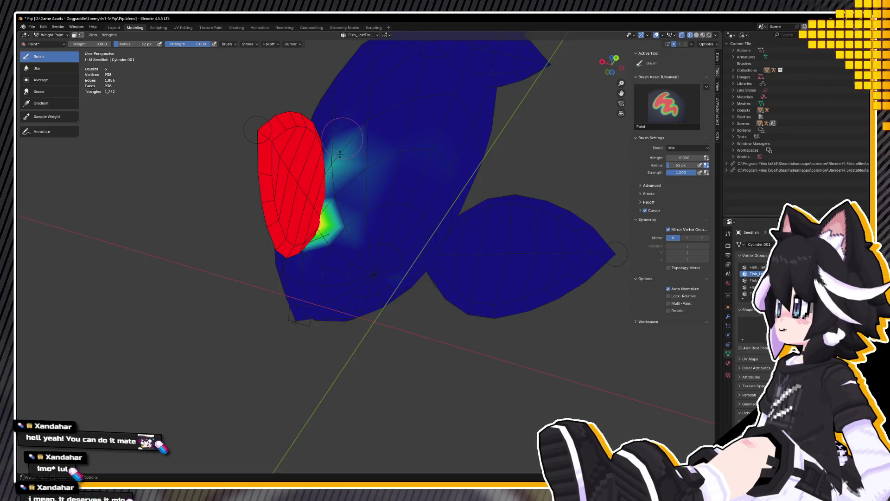
# Step: Undo the last fin weight change and hide both leaf fins in Edit Mode
pyautogui.hotkey('ctrl', 'z')
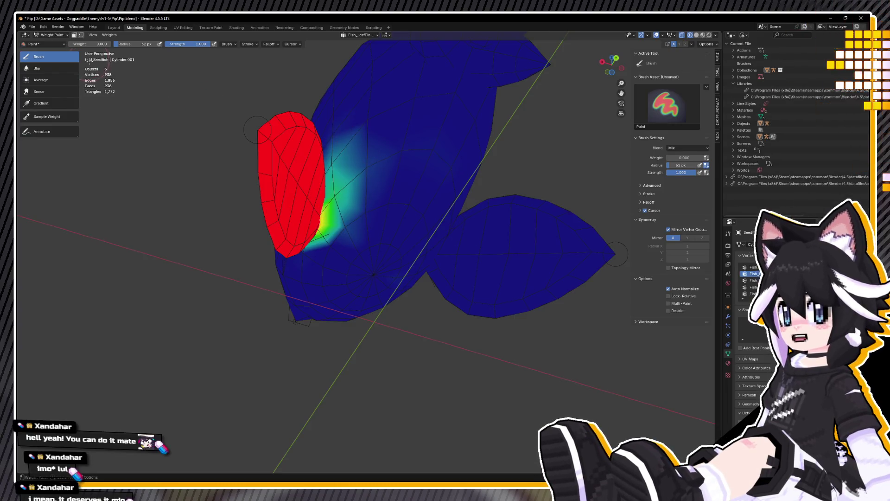
pyautogui.click(61, 38)
pyautogui.click(49, 42)
pyautogui.click(371, 198)
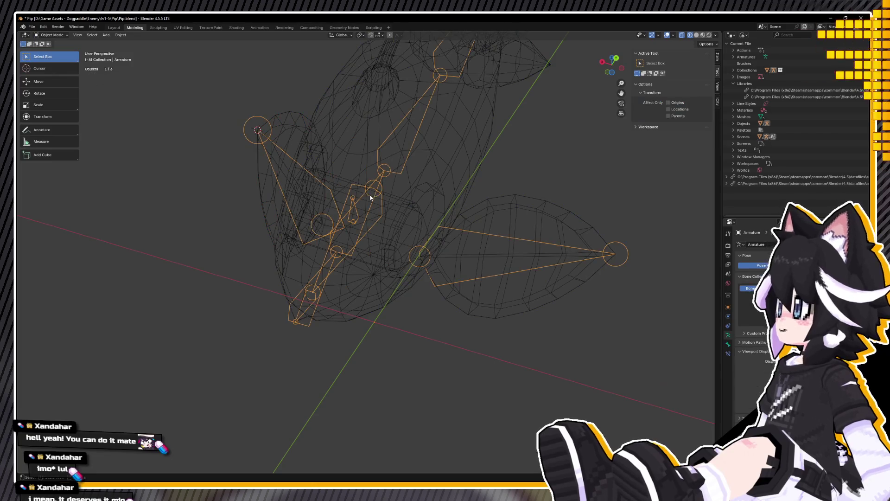
pyautogui.click(303, 126)
pyautogui.press('Tab')
pyautogui.moveTo(303, 126); pyautogui.dragTo(240, 141, button='middle')
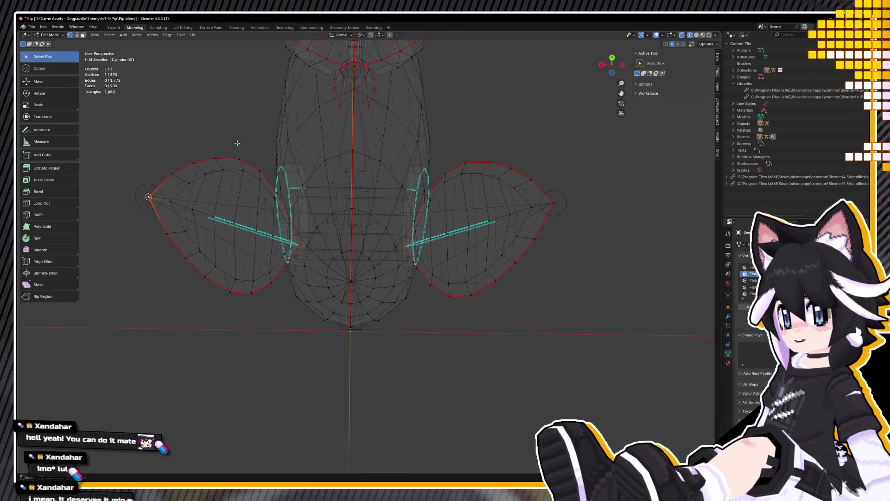
pyautogui.press('l')
pyautogui.press('l')
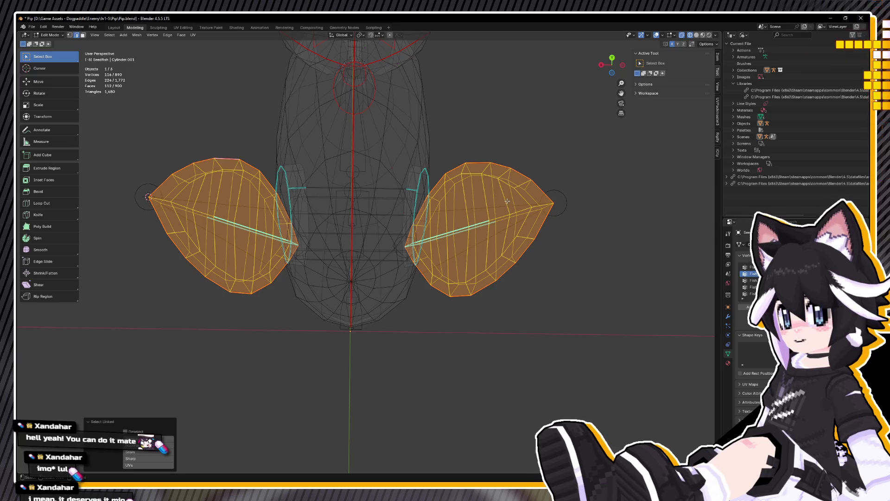
pyautogui.press('h')
# Step: Zero the stray Fish_LeafFin.R weight spots on both sides of the body with the Gradient tool
pyautogui.moveTo(503, 198); pyautogui.dragTo(442, 194, button='middle')
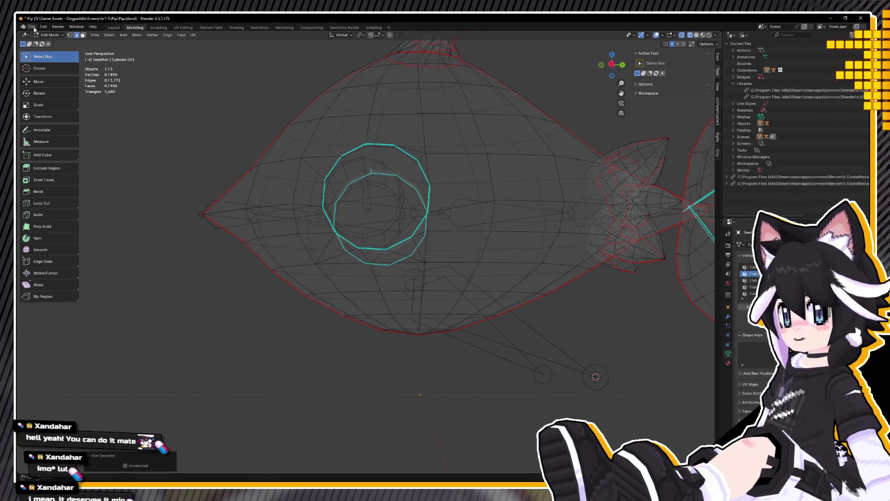
pyautogui.click(50, 35)
pyautogui.click(55, 72)
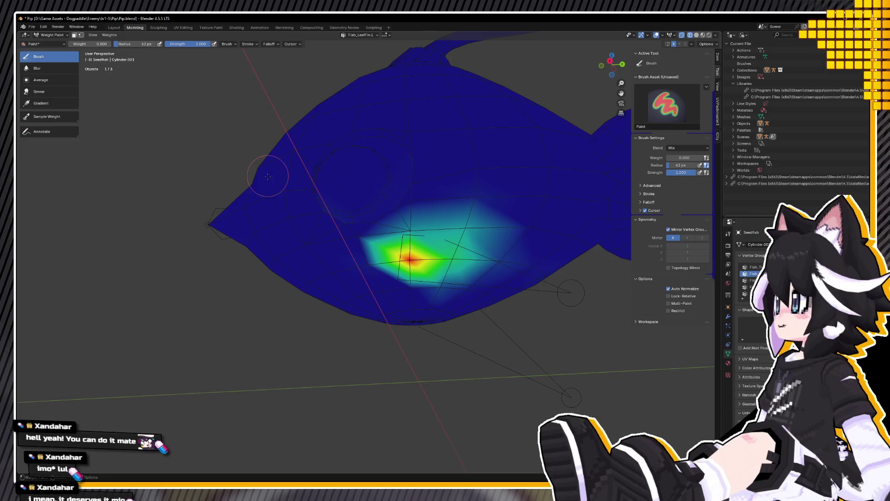
pyautogui.click(39, 105)
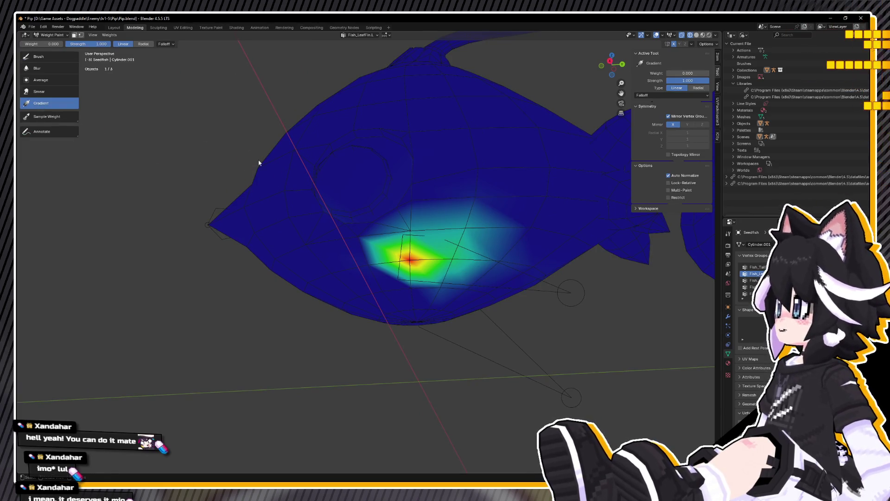
pyautogui.moveTo(203, 134); pyautogui.dragTo(620, 218)
pyautogui.press('KP_9')
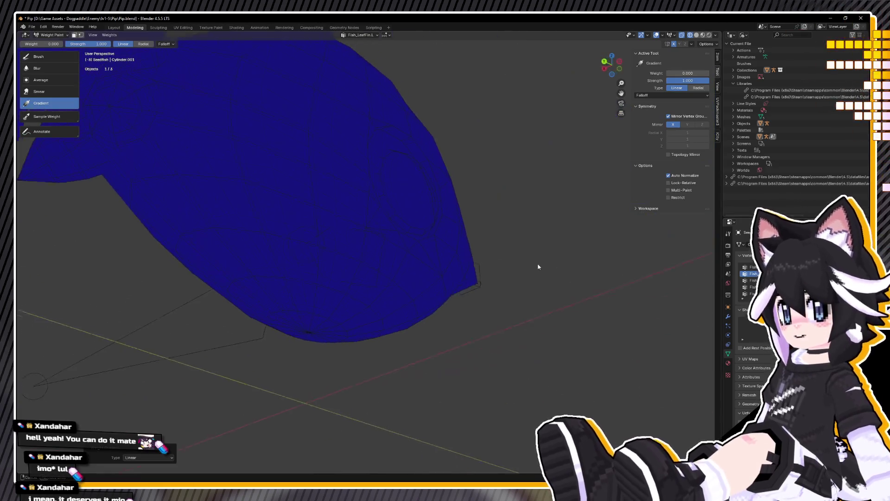
pyautogui.click(751, 280)
pyautogui.moveTo(503, 278)
pyautogui.mouseDown()
pyautogui.moveTo(168, 248)
pyautogui.moveTo(124, 202)
pyautogui.mouseUp()
# Step: Return to Edit Mode and reveal the hidden leaf fins
pyautogui.press('KP_4')
pyautogui.press('KP_4')
pyautogui.press('KP_4')
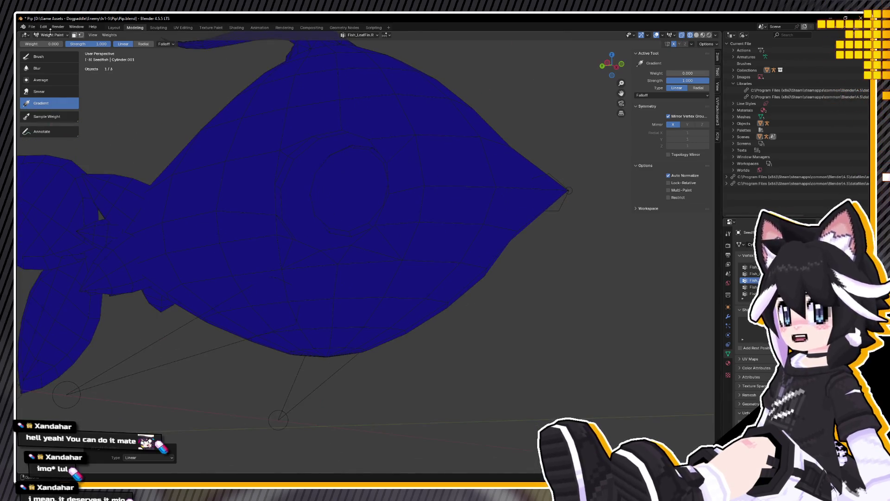
pyautogui.click(50, 35)
pyautogui.click(54, 50)
pyautogui.hotkey('alt', 'h')
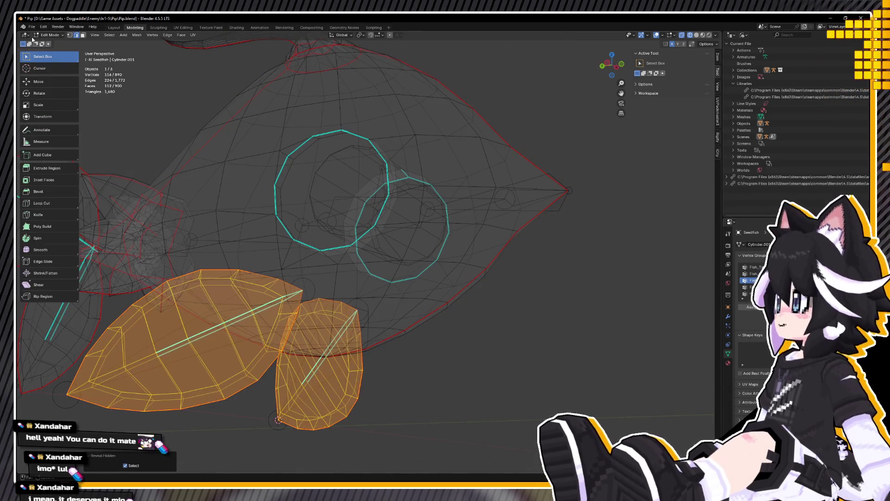
# Step: Go back to Weight Paint and inspect the Fish_Eye group's weights from the side
pyautogui.click(50, 35)
pyautogui.click(55, 72)
pyautogui.press('KP_4')
pyautogui.press('KP_4')
pyautogui.press('KP_4')
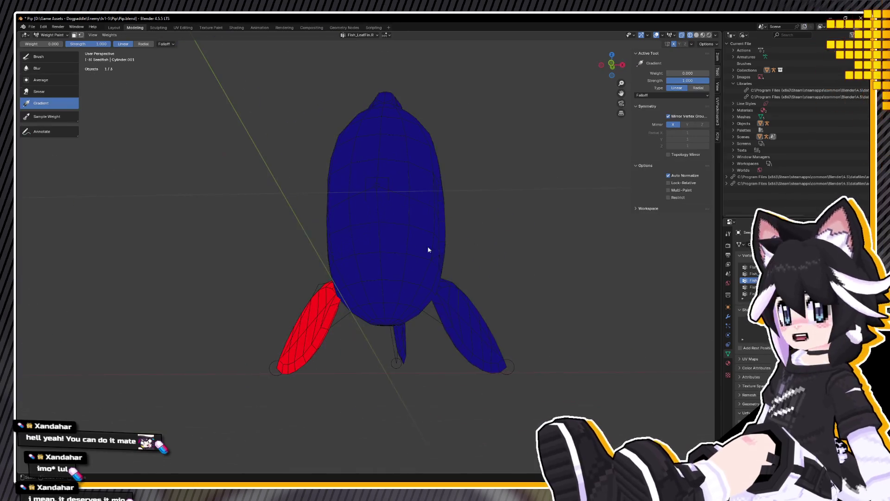
pyautogui.click(749, 287)
pyautogui.press('KP_4')
pyautogui.press('KP_4')
pyautogui.press('KP_4')
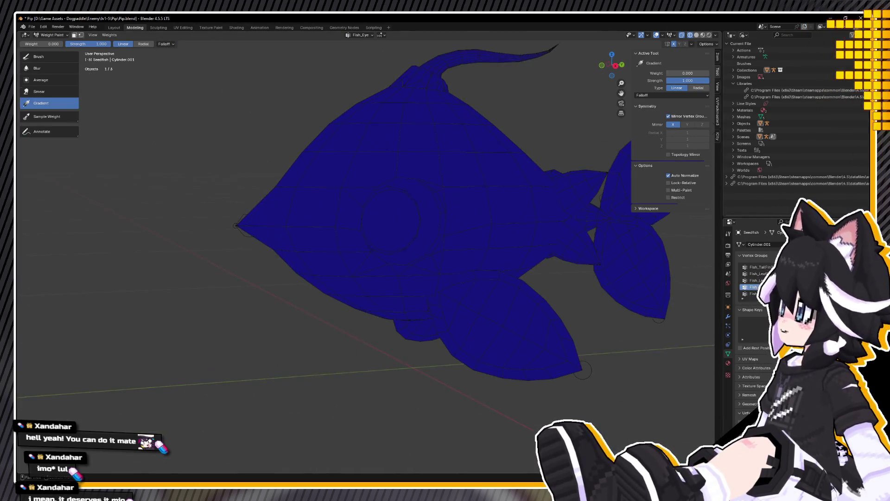
pyautogui.scroll(2, 622, 241)
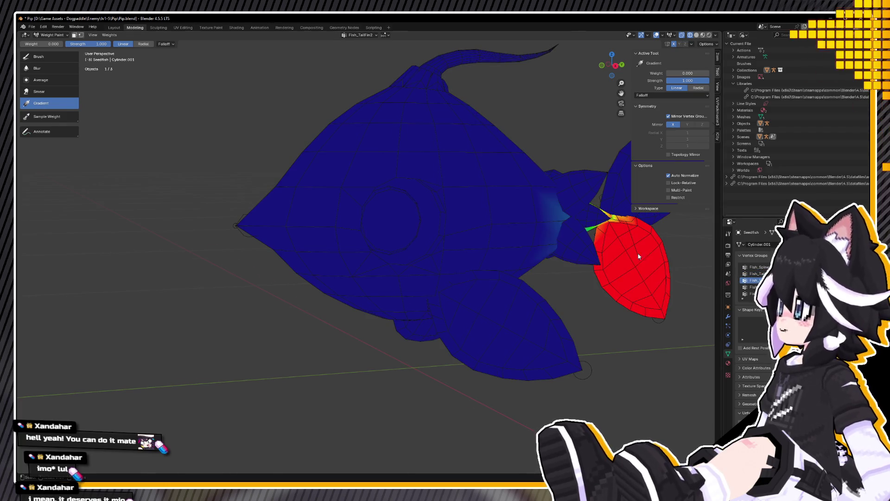
pyautogui.moveTo(622, 242); pyautogui.dragTo(433, 208, button='middle')
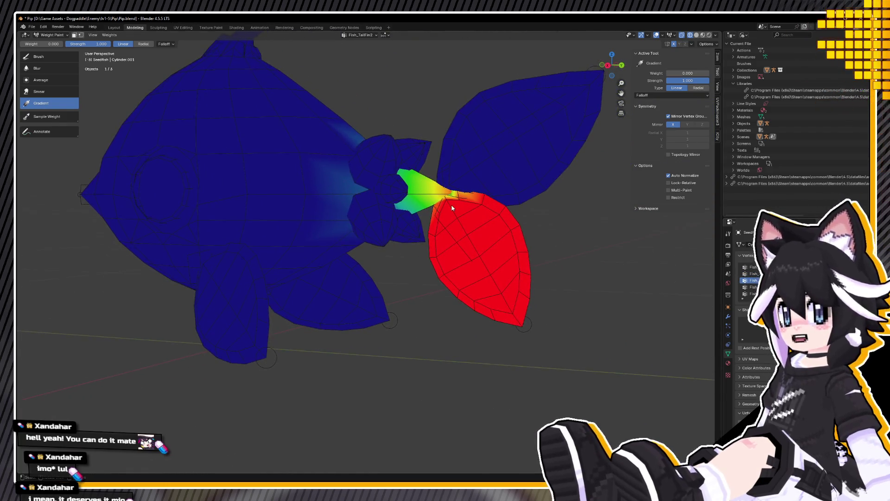
# Step: Select both tail fins as linked geometry in Edit Mode and hide them
pyautogui.press('Tab')
pyautogui.click(510, 167)
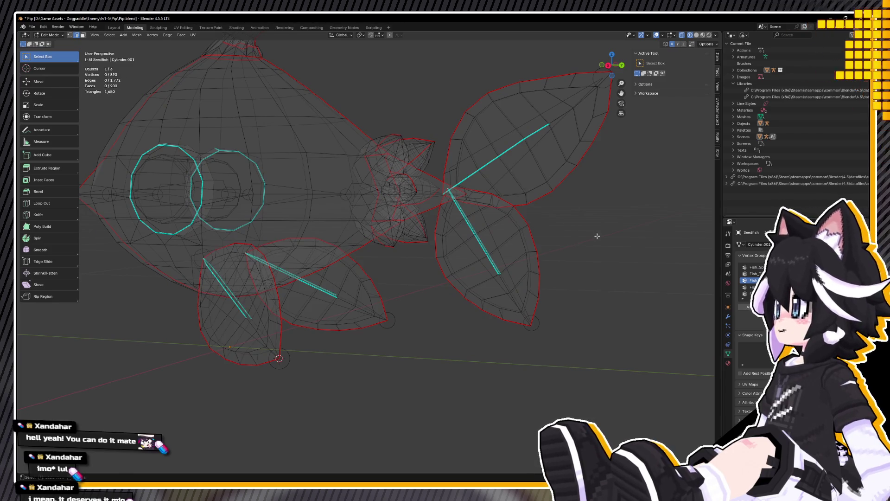
pyautogui.press('l')
pyautogui.press('l')
pyautogui.click(58, 36)
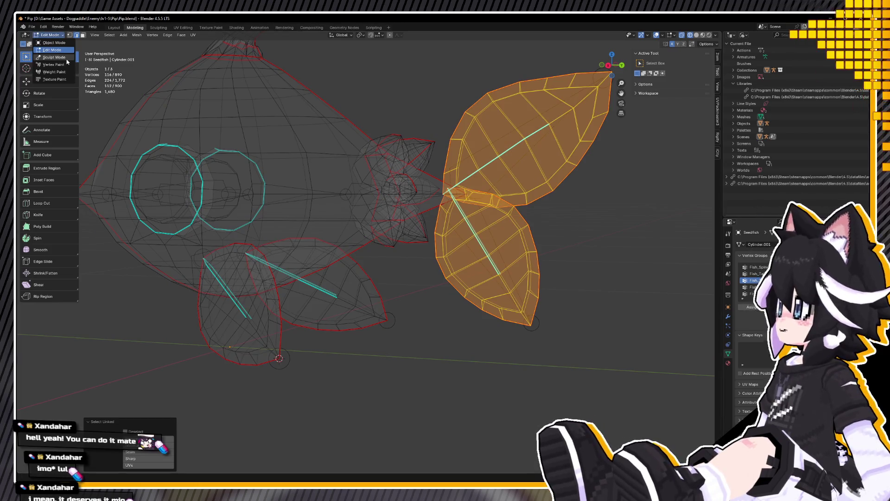
pyautogui.click(560, 204)
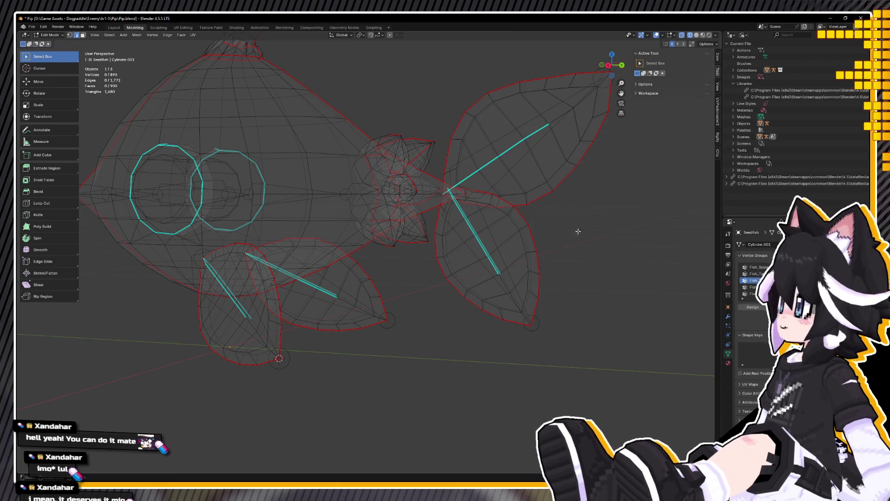
pyautogui.press('l')
pyautogui.press('l')
pyautogui.hotkey('shift', 'h')
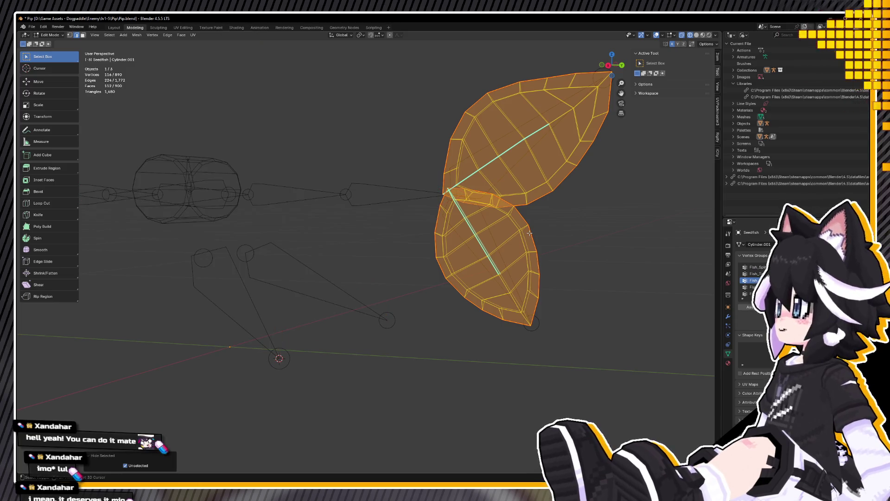
pyautogui.hotkey('alt', 'h')
pyautogui.press('h')
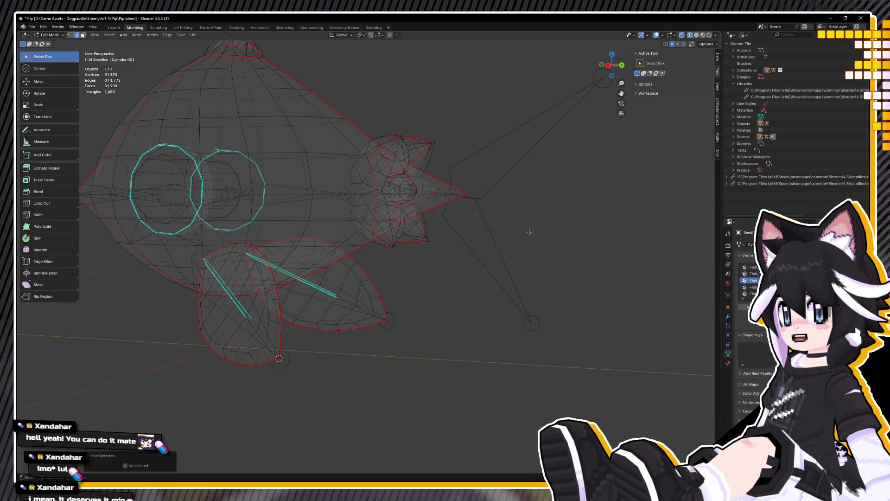
pyautogui.click(52, 35)
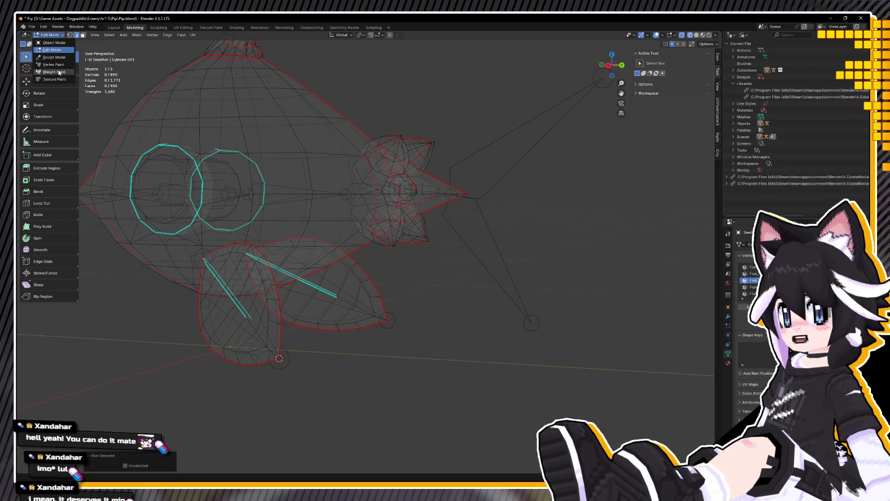
# Step: In Weight Paint, flatten the tail-fin weights spilling onto the body with Gradient drags
pyautogui.click(59, 73)
pyautogui.moveTo(591, 221); pyautogui.dragTo(414, 188)
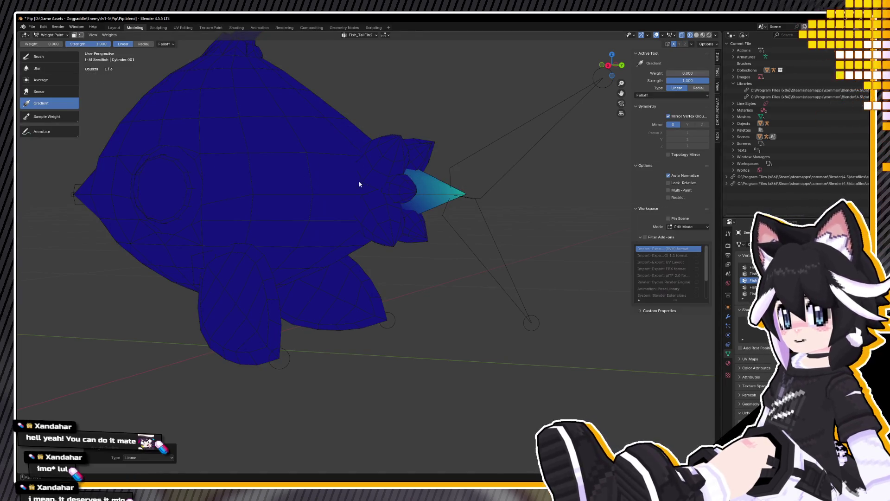
pyautogui.moveTo(507, 197); pyautogui.dragTo(305, 195, button='middle')
pyautogui.moveTo(306, 195); pyautogui.dragTo(330, 195)
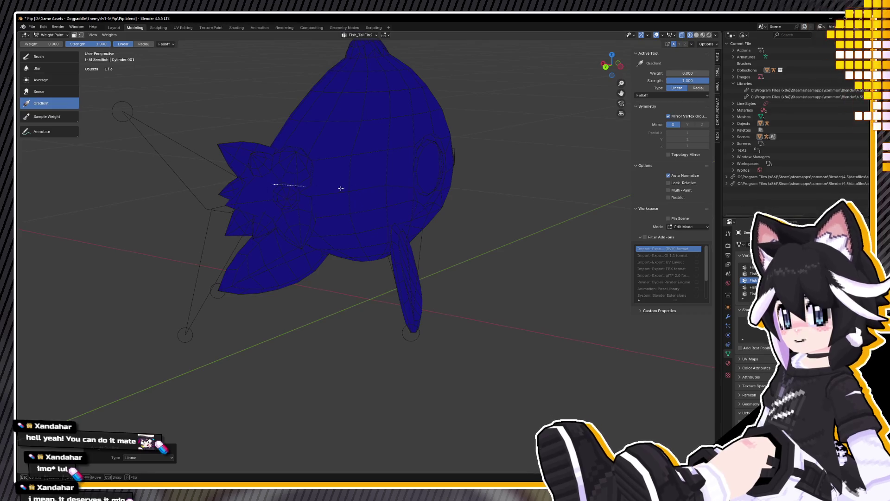
pyautogui.moveTo(463, 167); pyautogui.dragTo(512, 195)
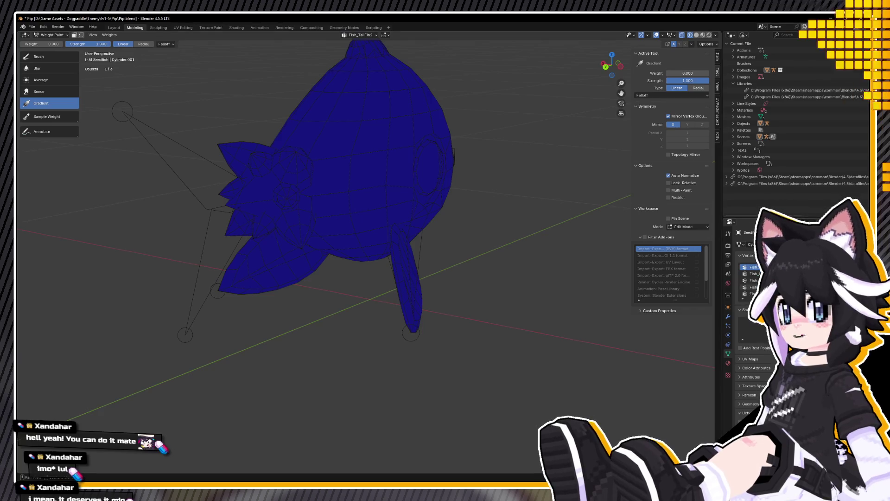
pyautogui.scroll(3, 754, 278)
pyautogui.scroll(-2, 751, 278)
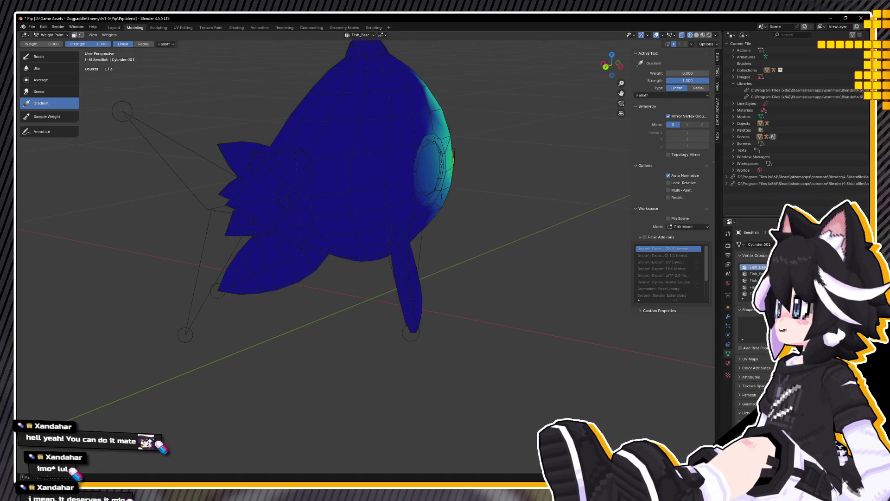
# Step: Switch to another vertex group and gradient its body weights down to zero
pyautogui.click(751, 293)
pyautogui.keyDown('ctrl'); pyautogui.scroll(5, 751, 278); pyautogui.keyUp('ctrl')
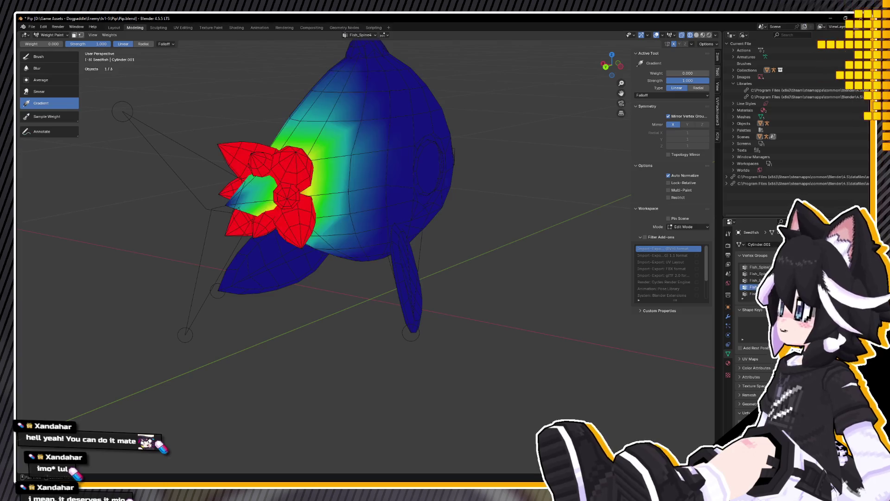
pyautogui.moveTo(584, 211); pyautogui.dragTo(324, 139, button='middle')
pyautogui.moveTo(278, 124)
pyautogui.mouseDown()
pyautogui.moveTo(389, 167)
pyautogui.moveTo(409, 201)
pyautogui.moveTo(477, 199)
pyautogui.mouseUp()
pyautogui.moveTo(478, 199); pyautogui.dragTo(404, 185, button='middle')
pyautogui.keyDown('ctrl'); pyautogui.scroll(-3, 753, 278); pyautogui.keyUp('ctrl')
pyautogui.press('Up')
pyautogui.press('Up')
pyautogui.press('Up')
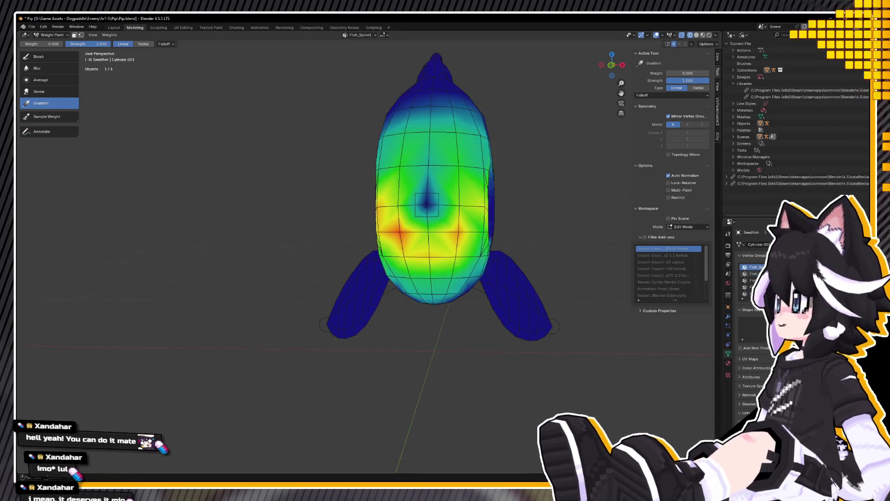
# Step: Return to Object Mode and switch the display to wireframe
pyautogui.moveTo(268, 68); pyautogui.dragTo(294, 115, button='middle')
pyautogui.hotkey('ctrl', 'Tab')
pyautogui.hotkey('shift', 'z')
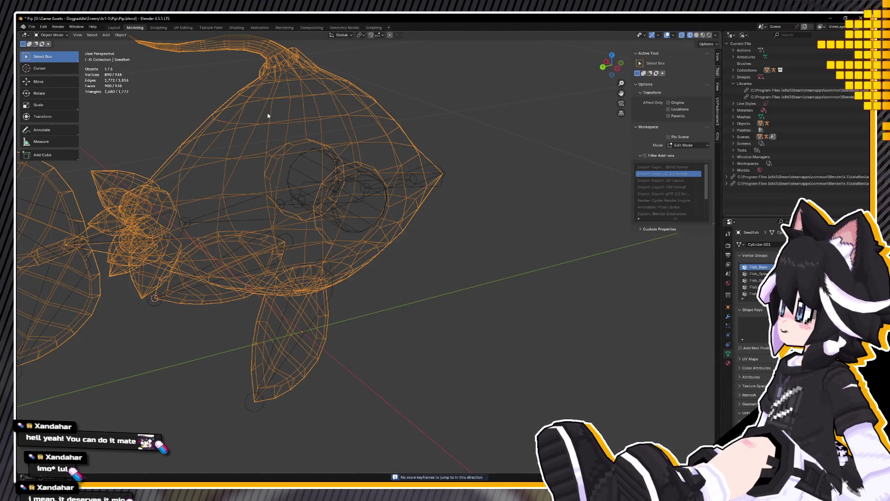
# Step: Reveal the hidden tail fins in Edit Mode and go back to Object Mode
pyautogui.press('Tab')
pyautogui.hotkey('alt', 'h')
pyautogui.scroll(-2, 346, 194)
pyautogui.moveTo(346, 193); pyautogui.dragTo(486, 209, button='middle')
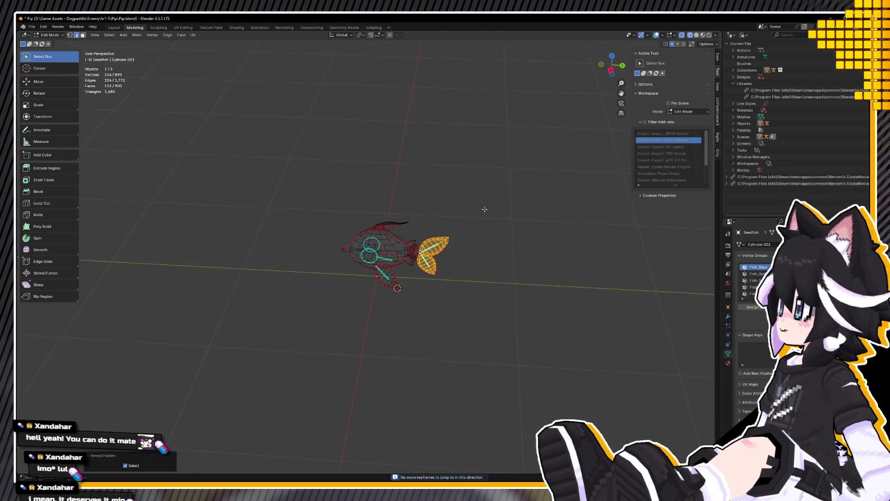
pyautogui.press('Tab')
pyautogui.scroll(4, 410, 265)
# Step: Save Pip.blend and switch to the Animation workspace
pyautogui.hotkey('ctrl', 's')
pyautogui.scroll(5, 409, 221)
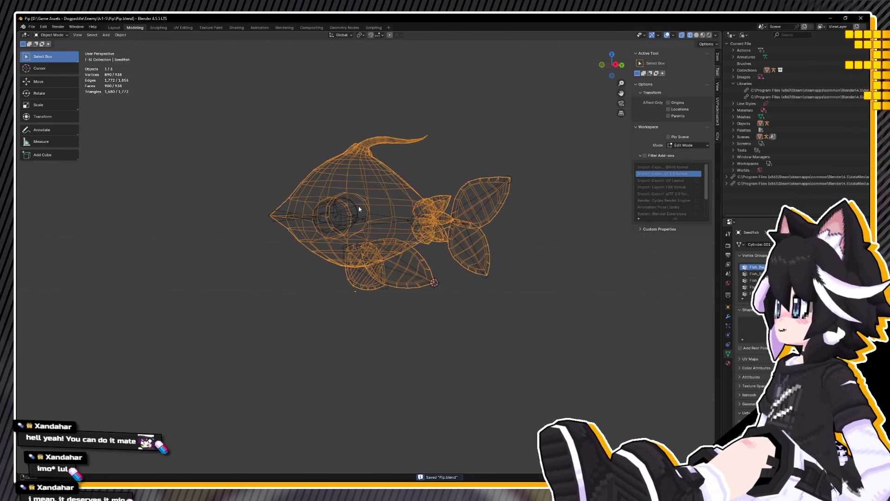
pyautogui.click(53, 34)
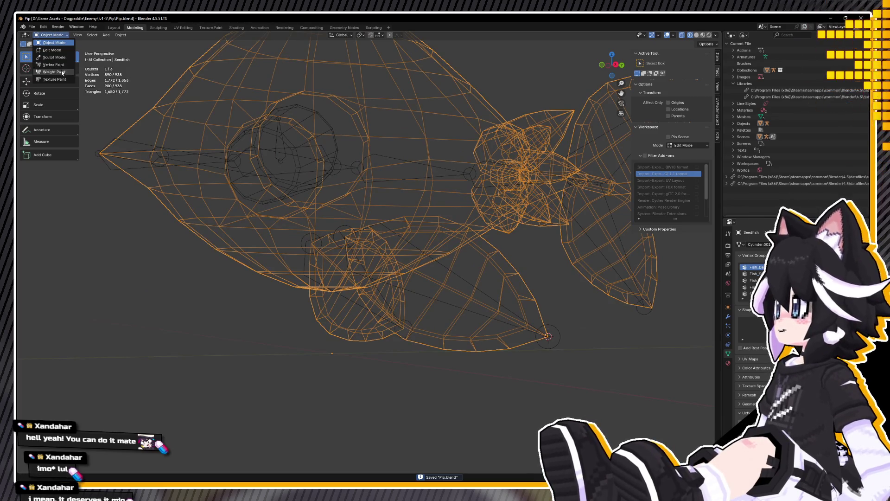
pyautogui.click(260, 28)
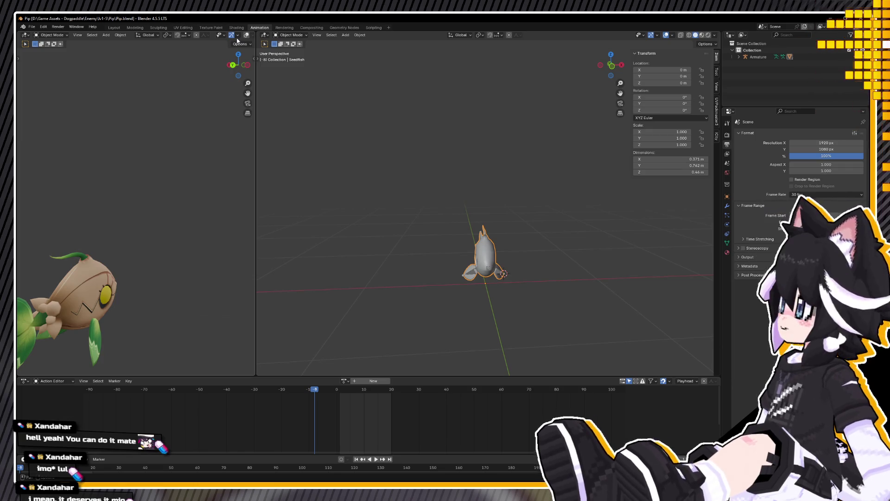
# Step: Join the two viewports into one large view showing the whole fish
pyautogui.moveTo(258, 33); pyautogui.dragTo(186, 90)
pyautogui.moveTo(263, 93)
pyautogui.mouseDown(button='middle')
pyautogui.moveTo(334, 234)
pyautogui.moveTo(387, 248)
pyautogui.moveTo(367, 201)
pyautogui.moveTo(356, 210)
pyautogui.mouseUp(button='middle')
pyautogui.scroll(-5, 356, 210)
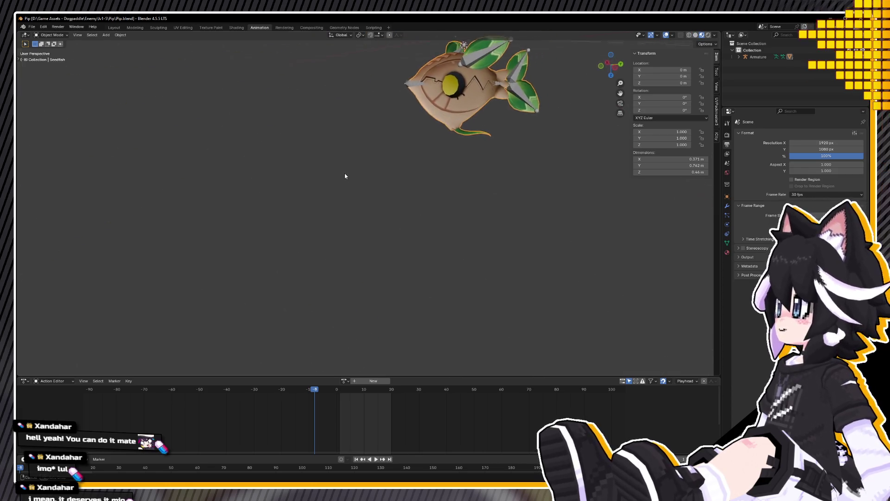
pyautogui.moveTo(343, 175); pyautogui.dragTo(375, 115, button='middle')
pyautogui.press('KP_1')
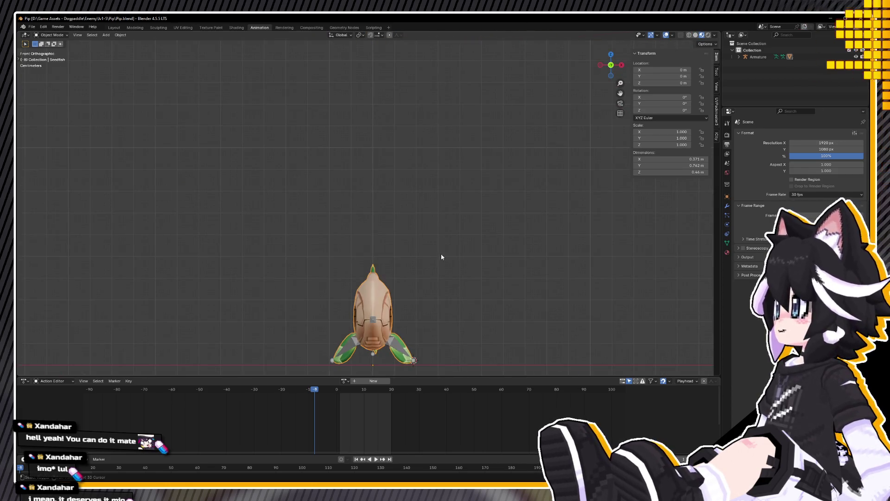
pyautogui.moveTo(477, 205); pyautogui.dragTo(411, 206, button='middle')
pyautogui.scroll(4, 410, 205)
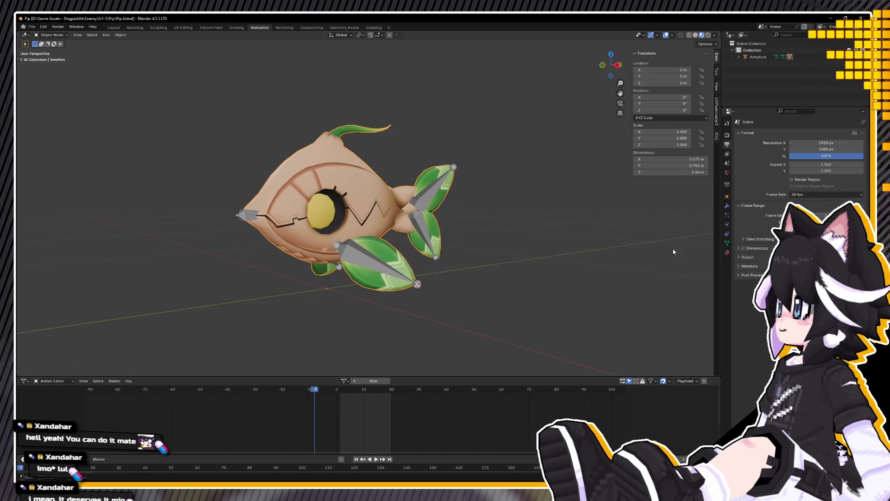
# Step: Select the armature and enable In Front via a 'front' properties search
pyautogui.click(791, 111)
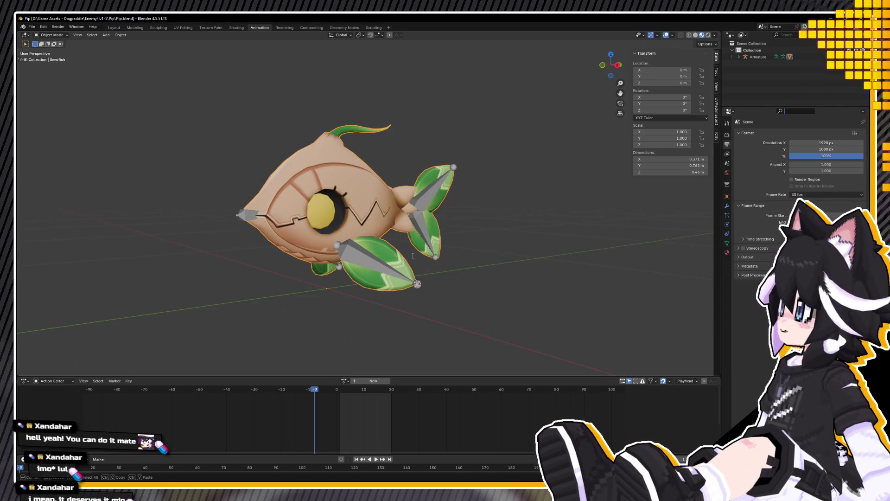
pyautogui.click(370, 258)
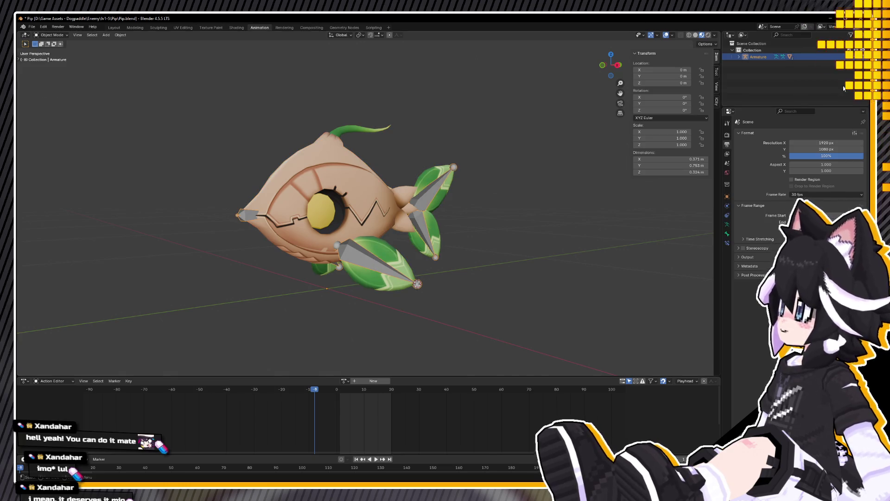
pyautogui.write('front')
pyautogui.click(727, 196)
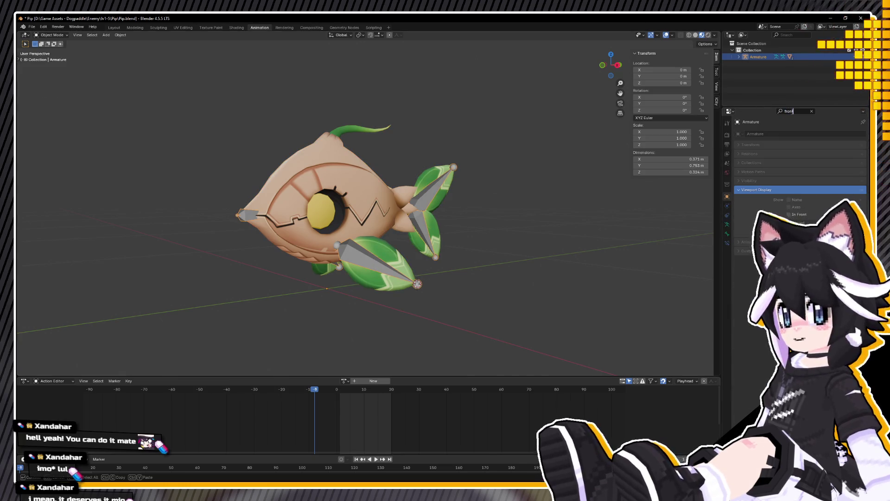
pyautogui.click(789, 214)
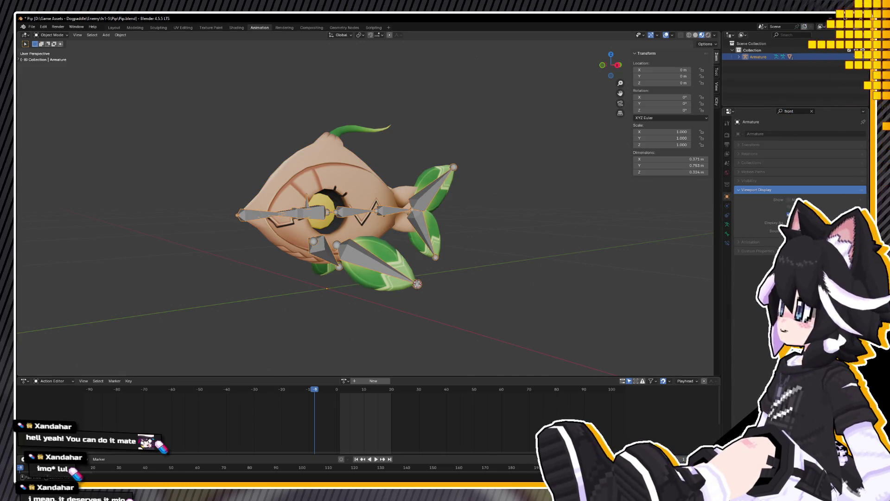
pyautogui.click(812, 112)
# Step: Toggle the armature in and out of Edit Mode, then create the new Idle action
pyautogui.moveTo(296, 231); pyautogui.dragTo(277, 242, button='middle')
pyautogui.press('Tab')
pyautogui.moveTo(339, 214); pyautogui.dragTo(356, 210, button='middle')
pyautogui.scroll(4, 356, 210)
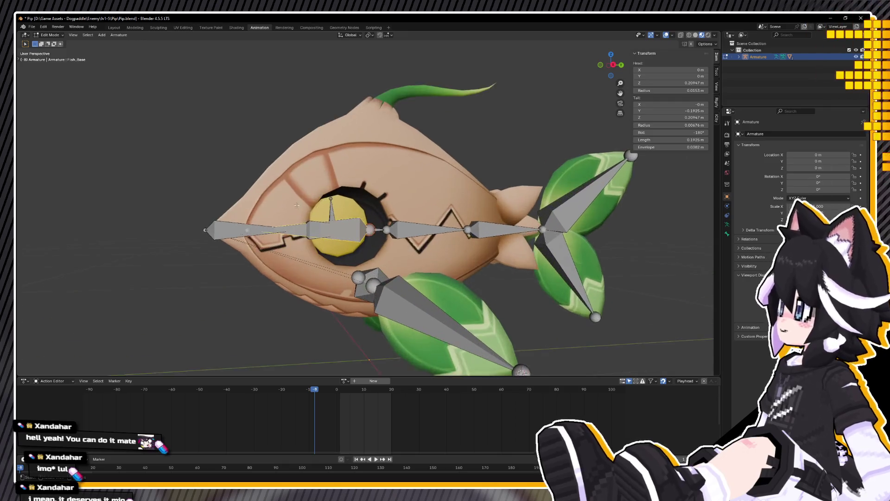
pyautogui.moveTo(263, 213)
pyautogui.mouseDown(button='middle')
pyautogui.moveTo(287, 210)
pyautogui.moveTo(263, 209)
pyautogui.mouseUp(button='middle')
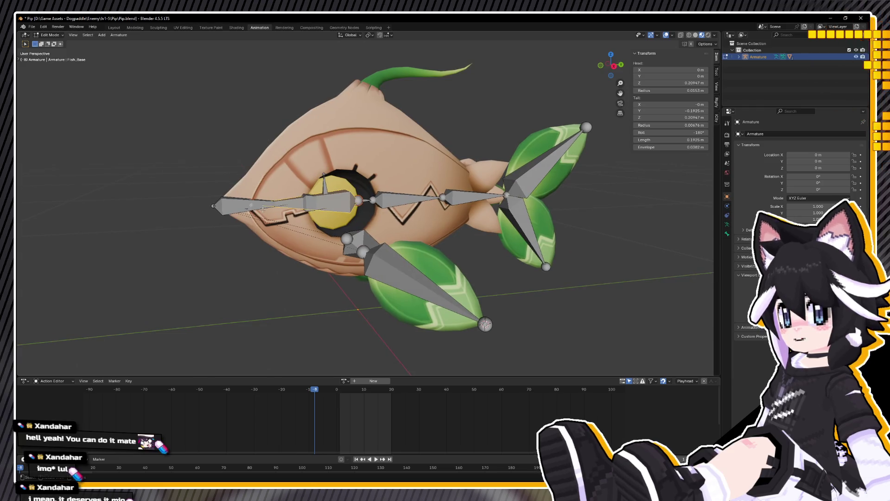
pyautogui.press('Tab')
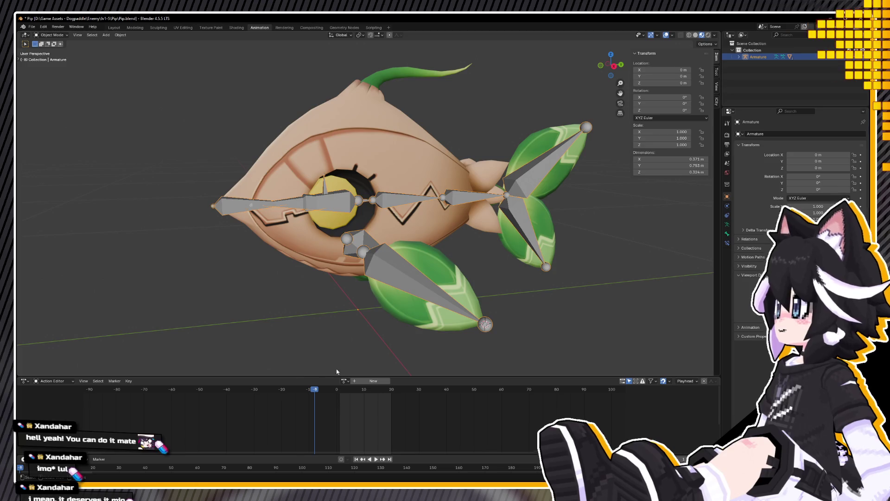
pyautogui.click(363, 382)
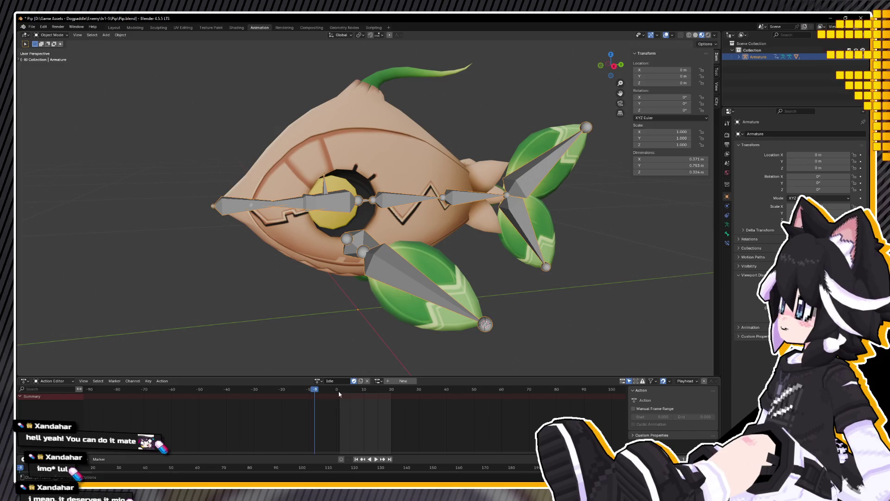
# Step: Put the armature in Pose Mode, zoom in on the rig and key Fish_Base's location
pyautogui.moveTo(254, 239); pyautogui.dragTo(204, 219, button='middle')
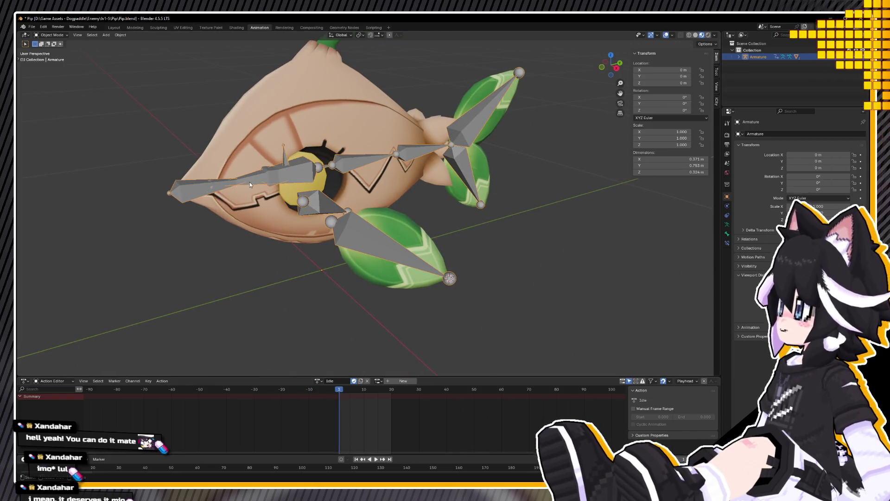
pyautogui.moveTo(250, 182); pyautogui.dragTo(90, 80, button='middle')
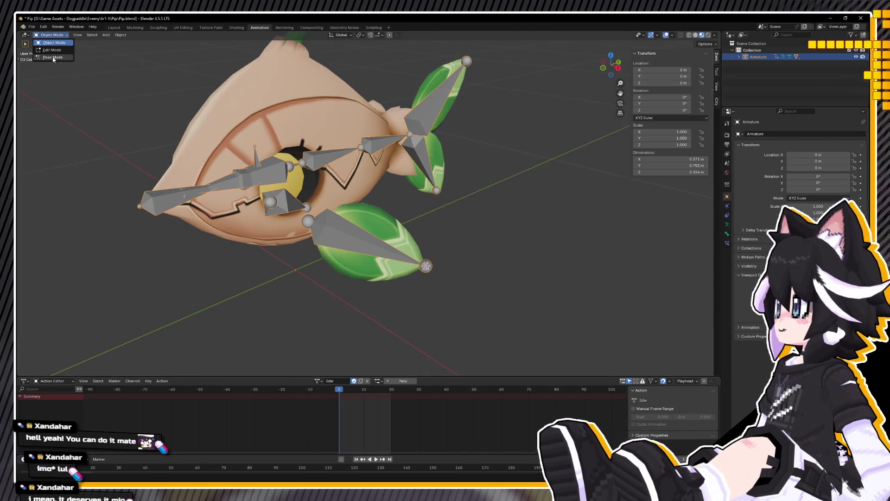
pyautogui.click(53, 57)
pyautogui.moveTo(205, 226)
pyautogui.mouseDown(button='middle')
pyautogui.moveTo(234, 153)
pyautogui.moveTo(245, 172)
pyautogui.moveTo(230, 171)
pyautogui.mouseUp(button='middle')
pyautogui.scroll(2, 235, 151)
pyautogui.scroll(3, 230, 171)
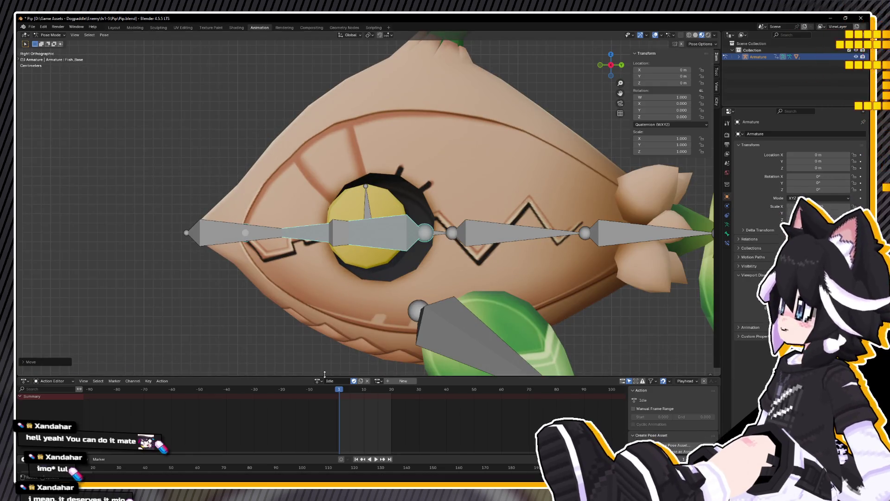
pyautogui.rightClick(373, 268)
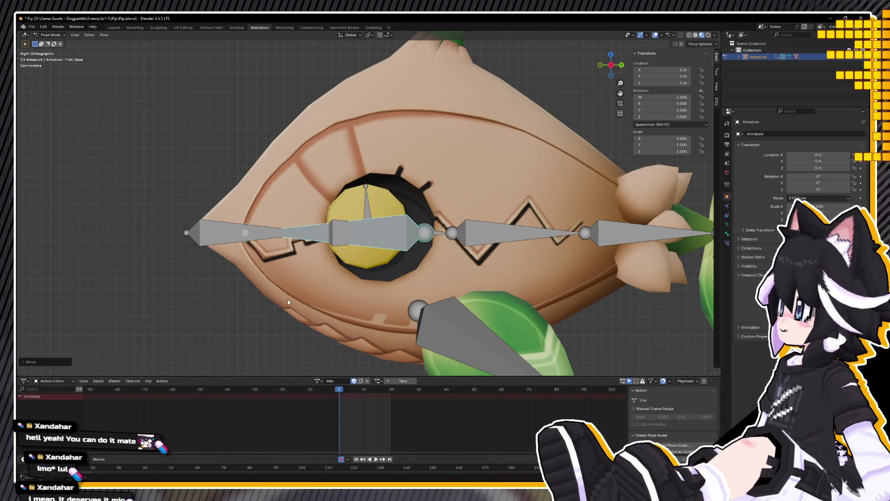
pyautogui.press('i')
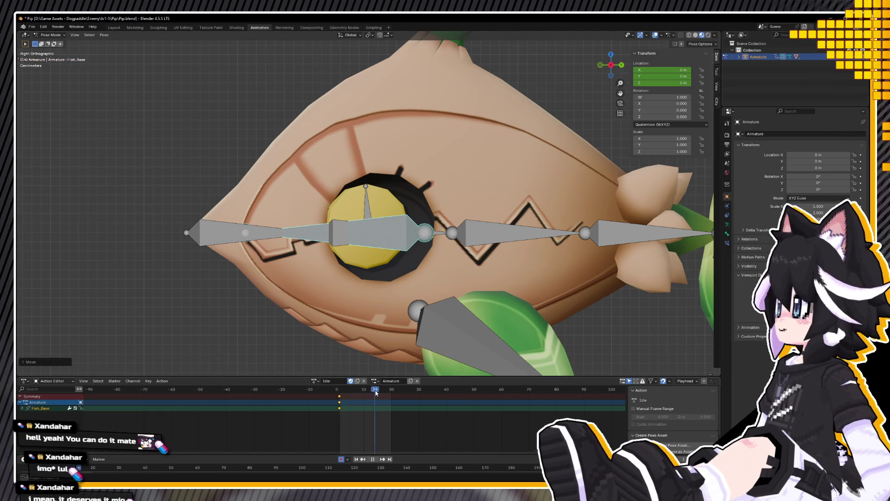
# Step: Raise the Fish_Base bone, key it, and shift that key from frame 20 to 30
pyautogui.press('g')
pyautogui.click(382, 296)
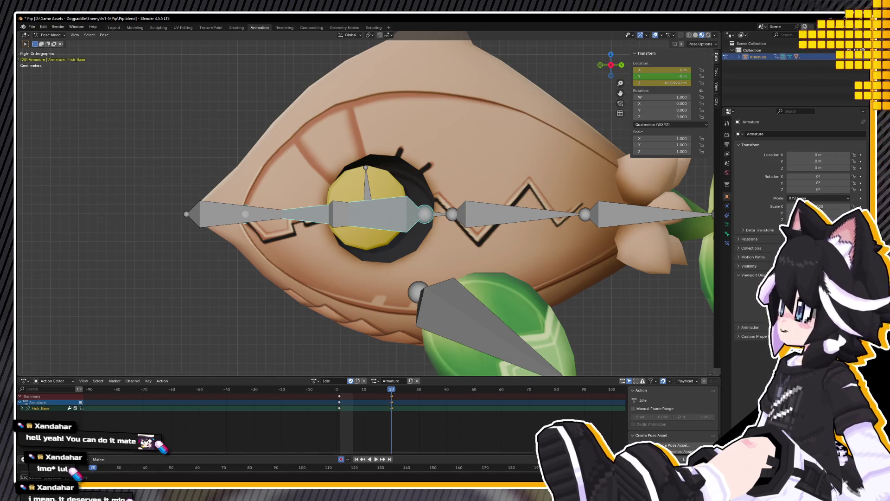
pyautogui.write('g10')
pyautogui.press('Return')
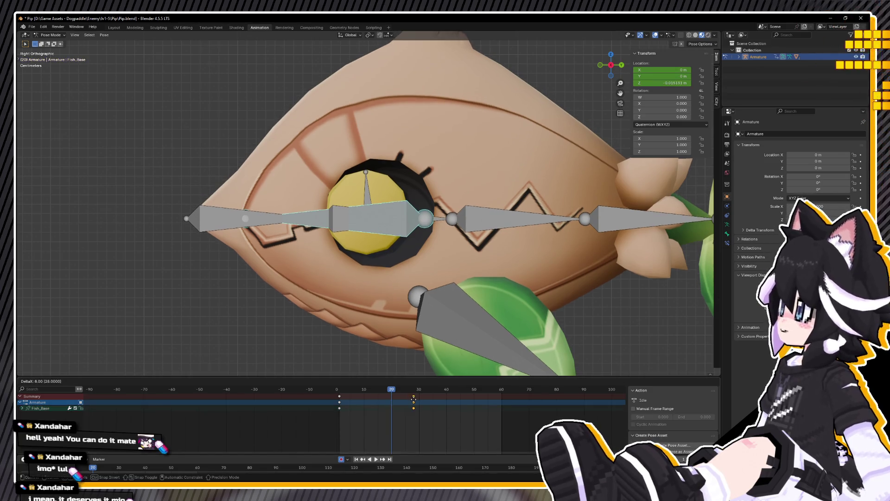
# Step: Key Fish_Base back at its starting location at frame 60 and play the loop
pyautogui.press('space')
pyautogui.moveTo(457, 392); pyautogui.dragTo(504, 393)
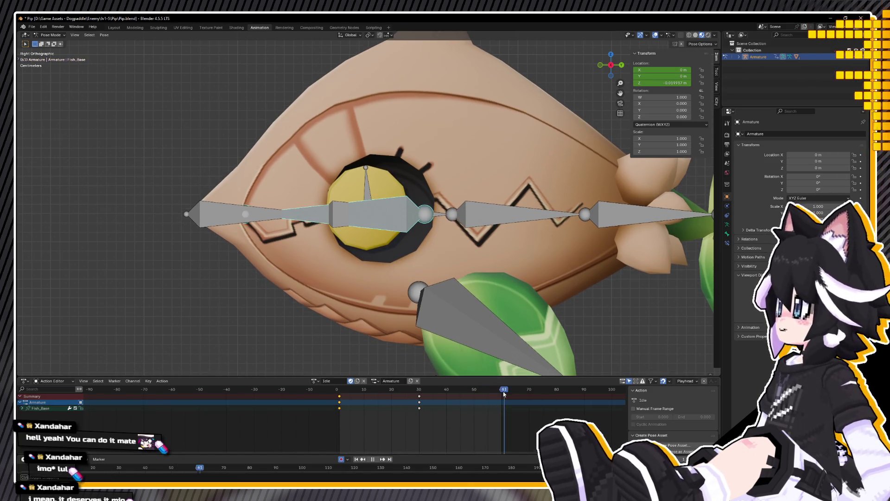
pyautogui.press('i')
pyautogui.press('space')
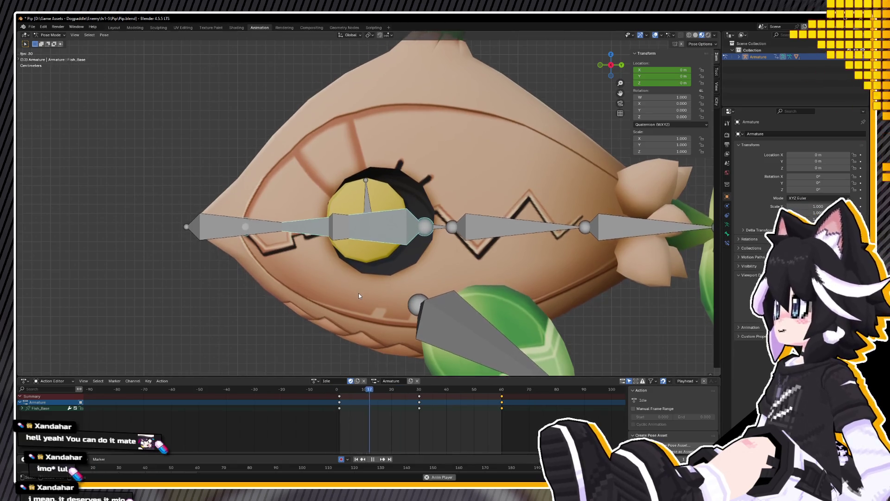
pyautogui.scroll(-6, 365, 292)
pyautogui.moveTo(366, 291); pyautogui.dragTo(380, 291, button='middle')
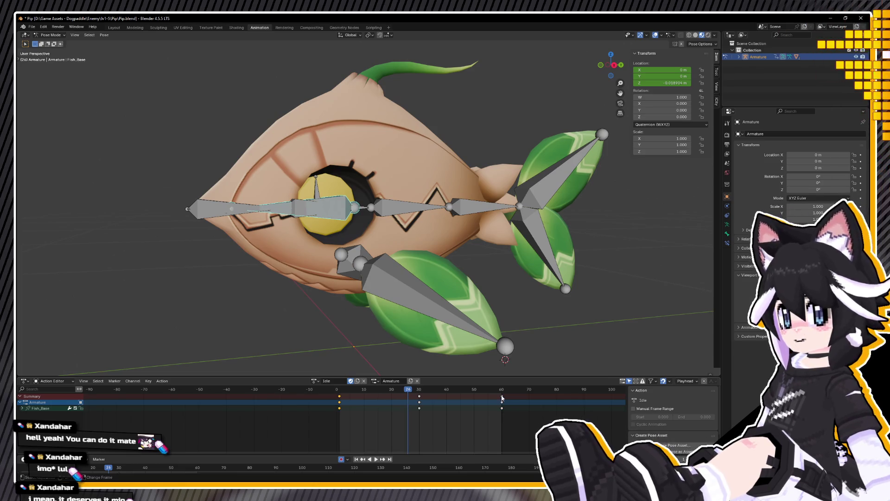
# Step: Set the Idle keyframes to Ease In and Out, select Fish_Spine1 and stop playback
pyautogui.rightClick(340, 404)
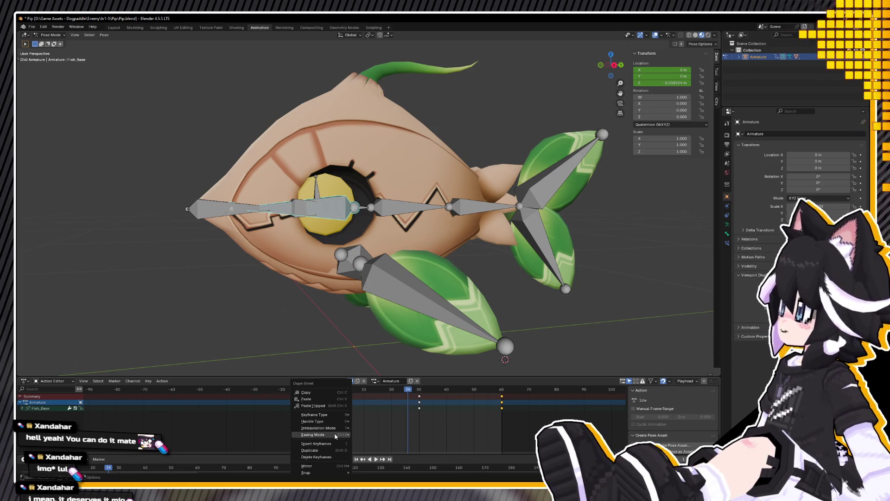
pyautogui.moveTo(335, 435)
pyautogui.click(379, 456)
pyautogui.moveTo(359, 389); pyautogui.dragTo(319, 391)
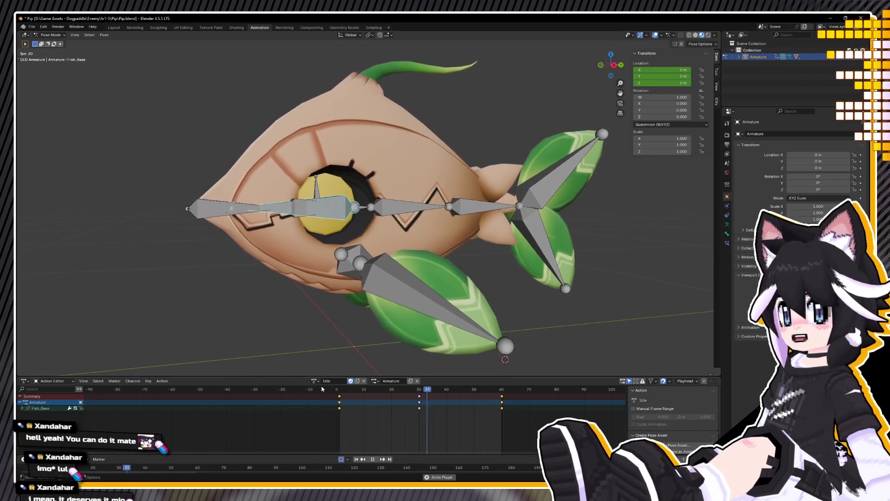
pyautogui.moveTo(305, 333)
pyautogui.mouseDown(button='middle')
pyautogui.moveTo(354, 299)
pyautogui.moveTo(290, 295)
pyautogui.mouseUp(button='middle')
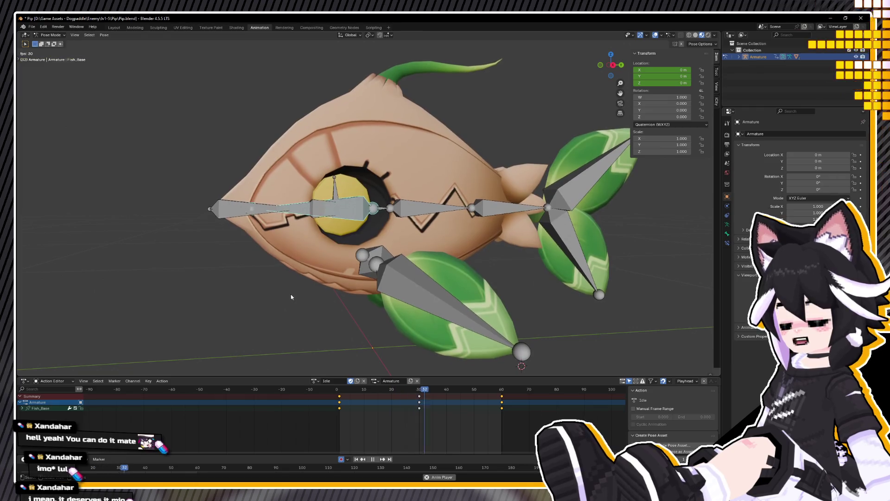
pyautogui.press(']')
pyautogui.press('space')
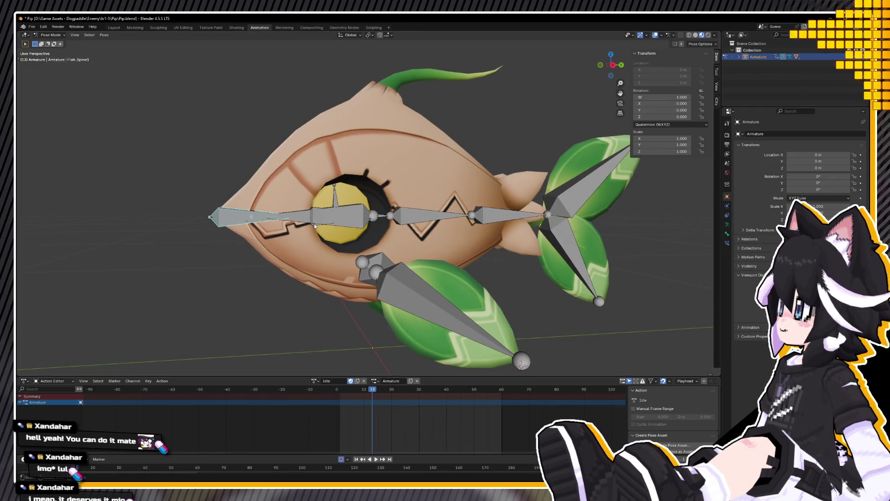
# Step: Jump to frame 0 and select the Fish_Spine1 and middle spine bones
pyautogui.click(337, 392)
pyautogui.moveTo(316, 225); pyautogui.dragTo(325, 199, button='middle')
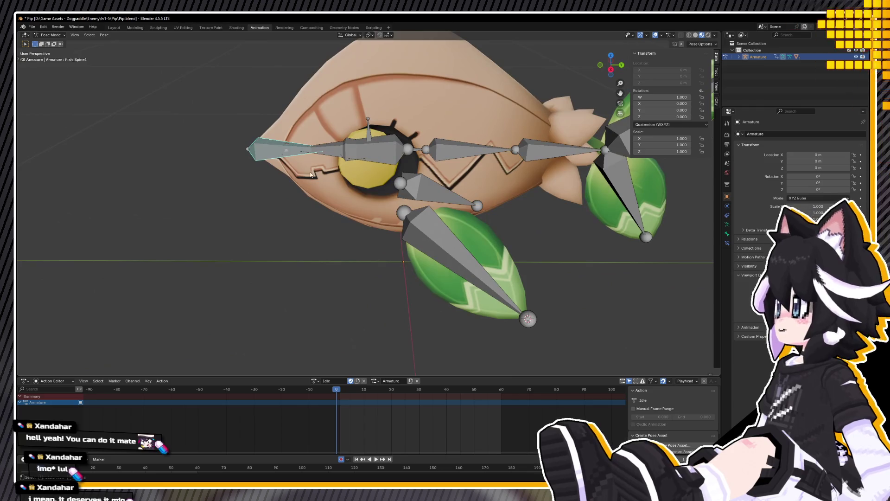
pyautogui.scroll(5, 365, 244)
pyautogui.scroll(-3, 324, 168)
pyautogui.keyDown('shift'); pyautogui.scroll(2, 348, 148); pyautogui.keyUp('shift')
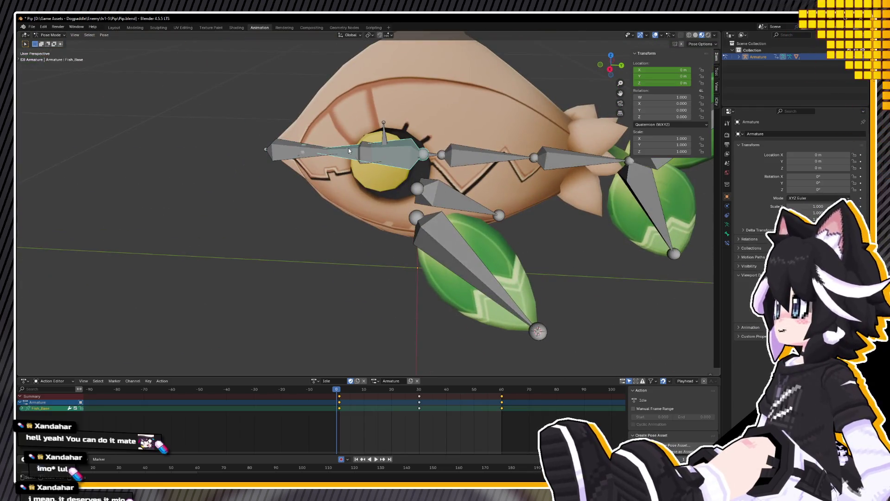
pyautogui.click(575, 163)
pyautogui.click(325, 149)
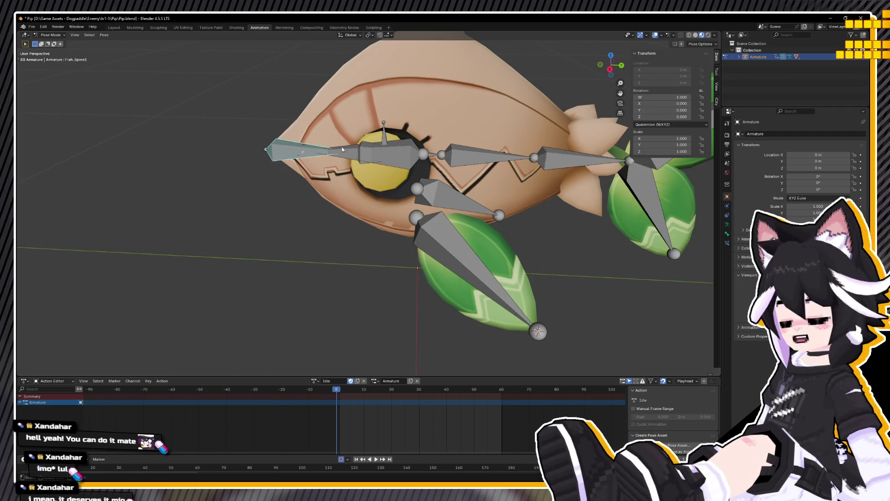
pyautogui.keyDown('shift'); pyautogui.click(474, 156); pyautogui.keyUp('shift')
# Step: Switch shading to wireframe then Solid, and view the rig from the top
pyautogui.press('z')
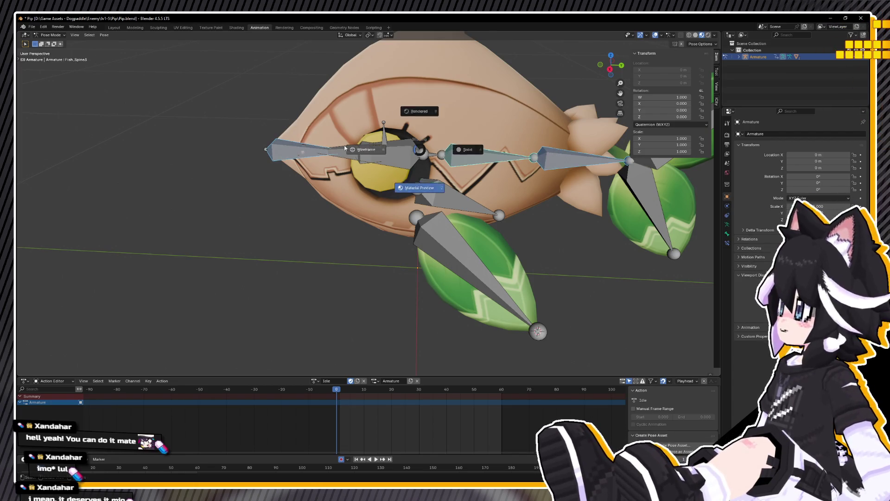
pyautogui.click(361, 146)
pyautogui.moveTo(360, 146); pyautogui.dragTo(394, 154, button='middle')
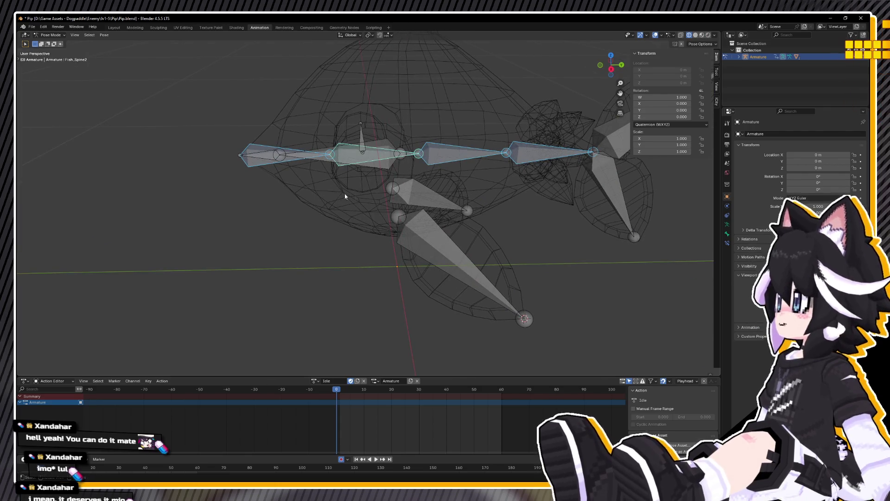
pyautogui.press('z')
pyautogui.click(411, 223)
pyautogui.moveTo(411, 223)
pyautogui.mouseDown(button='middle')
pyautogui.moveTo(471, 265)
pyautogui.moveTo(446, 265)
pyautogui.moveTo(368, 235)
pyautogui.moveTo(527, 262)
pyautogui.mouseUp(button='middle')
pyautogui.press('KP_7')
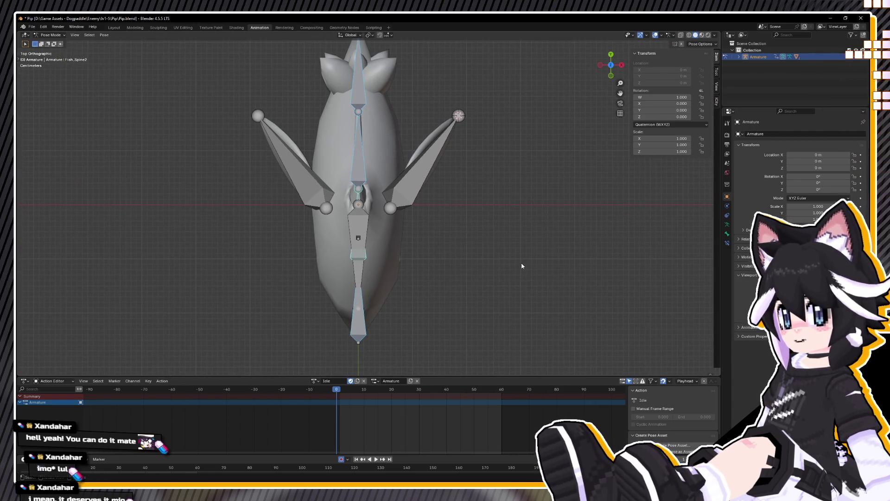
# Step: Try rotating the spine bone on local Z, then cancel to keep the spine straight
pyautogui.press('r')
pyautogui.click(520, 268)
pyautogui.press('r')
pyautogui.press('z')
pyautogui.press('z')
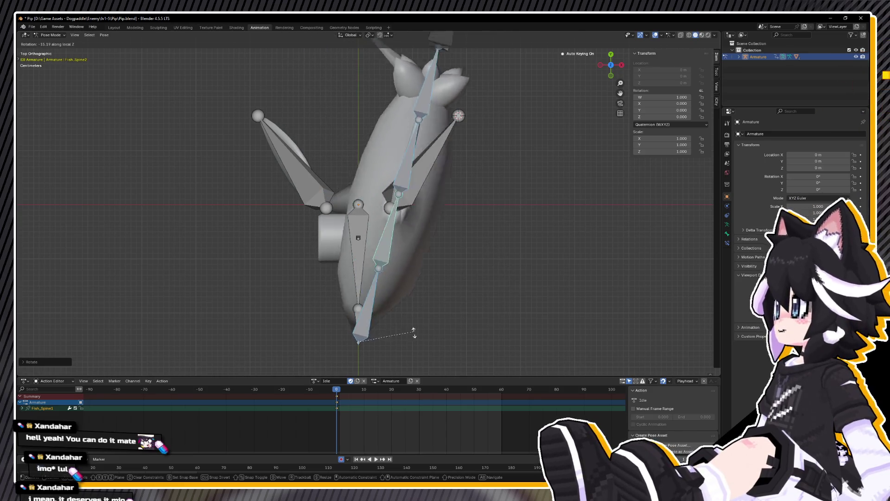
pyautogui.press('Escape')
pyautogui.moveTo(396, 312)
pyautogui.mouseDown(button='middle')
pyautogui.moveTo(390, 264)
pyautogui.moveTo(322, 213)
pyautogui.moveTo(386, 247)
pyautogui.moveTo(411, 274)
pyautogui.mouseUp(button='middle')
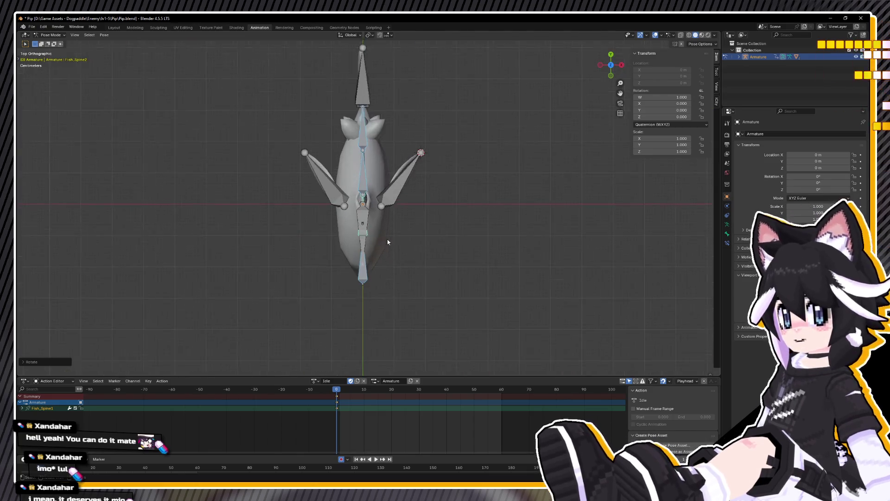
pyautogui.scroll(2, 388, 258)
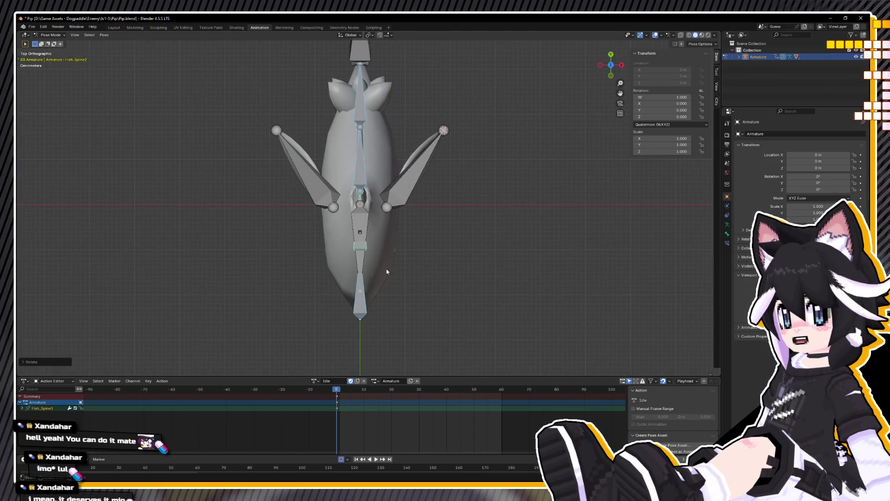
# Step: Set the pivot point to Individual Origins and test a local Z rotation
pyautogui.click(371, 34)
pyautogui.click(400, 67)
pyautogui.press('r')
pyautogui.press('z')
pyautogui.press('z')
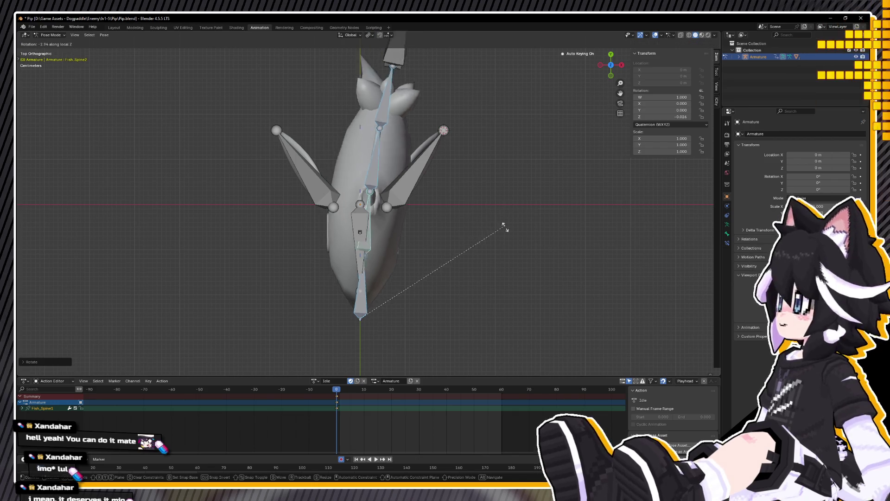
pyautogui.press('Escape')
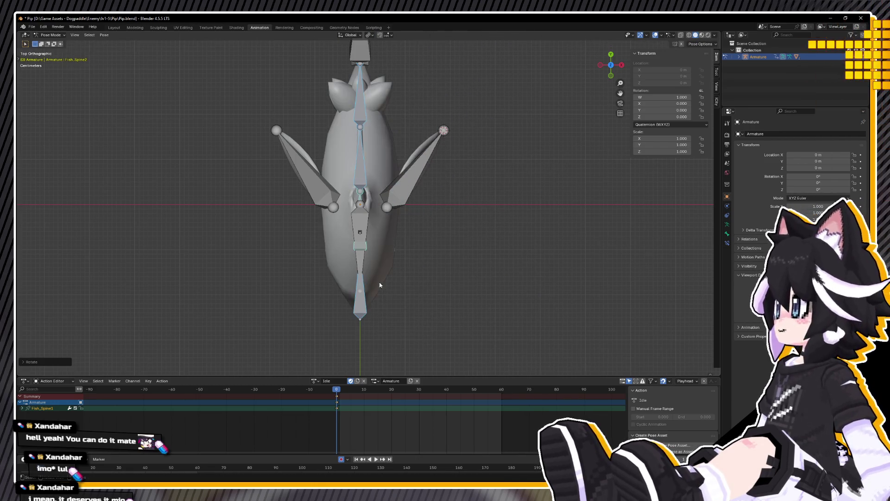
# Step: Bend Fish_Spine2, then Fish_Spine1 to swing the spine right, keying both
pyautogui.click(362, 290)
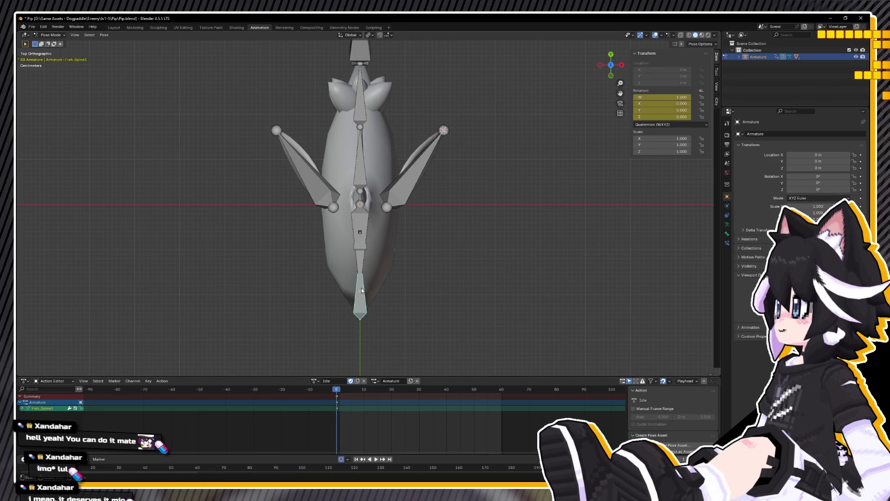
pyautogui.press(']')
pyautogui.press('r')
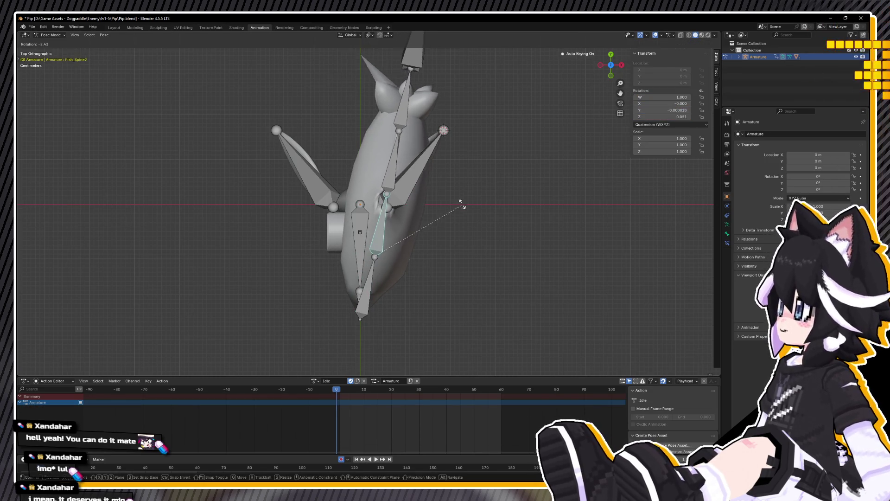
pyautogui.click(459, 191)
pyautogui.click(374, 268)
pyautogui.press('r')
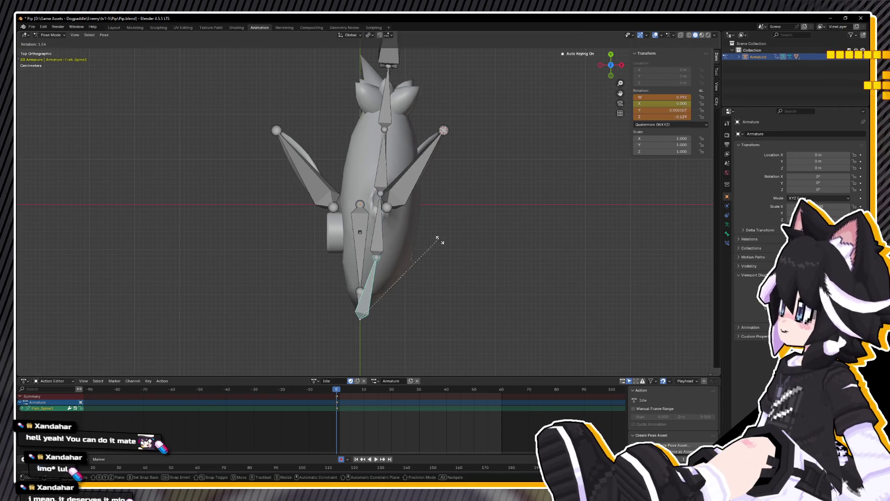
pyautogui.click(445, 250)
# Step: Bend Fish_Spine3 and tilt Fish_Spine4 at the front
pyautogui.press(']')
pyautogui.press('r')
pyautogui.press('Escape')
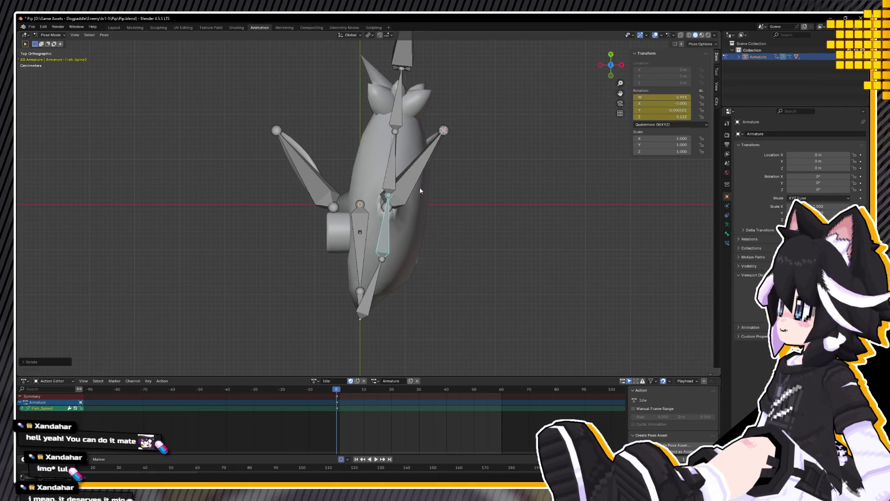
pyautogui.press(']')
pyautogui.press('r')
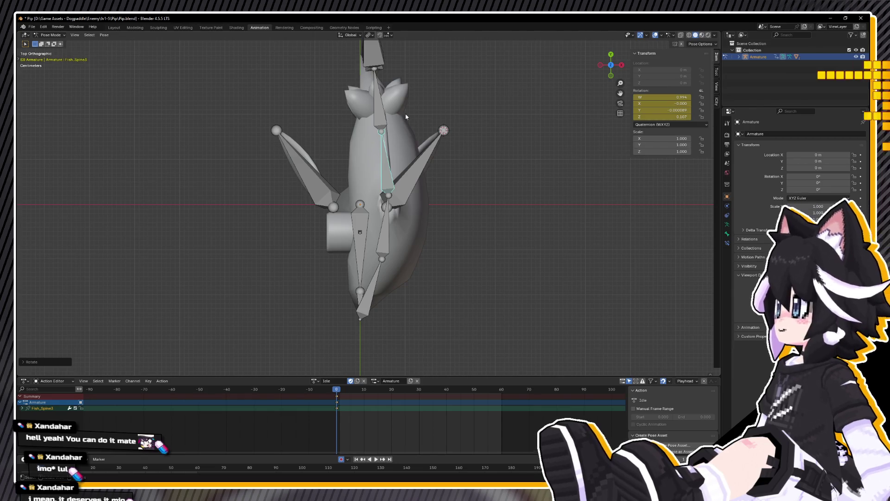
pyautogui.click(384, 100)
pyautogui.press('r')
pyautogui.click(377, 94)
# Step: From an angled view, rotate Fish_Spine3 so the tail bends right
pyautogui.moveTo(380, 88)
pyautogui.mouseDown(button='middle')
pyautogui.moveTo(430, 152)
pyautogui.moveTo(394, 102)
pyautogui.moveTo(467, 100)
pyautogui.moveTo(550, 138)
pyautogui.moveTo(586, 143)
pyautogui.moveTo(537, 155)
pyautogui.moveTo(522, 183)
pyautogui.mouseUp(button='middle')
pyautogui.click(359, 179)
pyautogui.click(363, 230)
pyautogui.press('r')
pyautogui.click(388, 180)
# Step: Swing the tail left, then rotate and key Fish_Spine1
pyautogui.click(373, 144)
pyautogui.press('r')
pyautogui.press('Escape')
pyautogui.press('r')
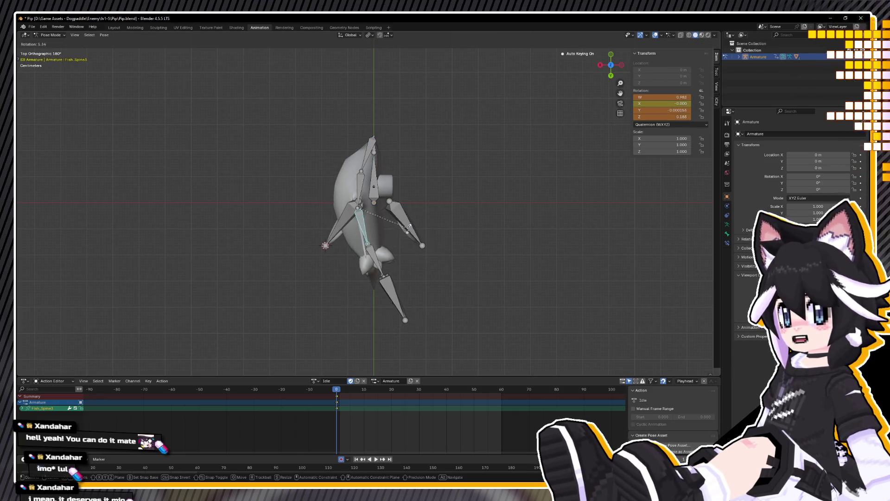
pyautogui.click(379, 152)
pyautogui.click(379, 151)
pyautogui.click(379, 152)
pyautogui.press('r')
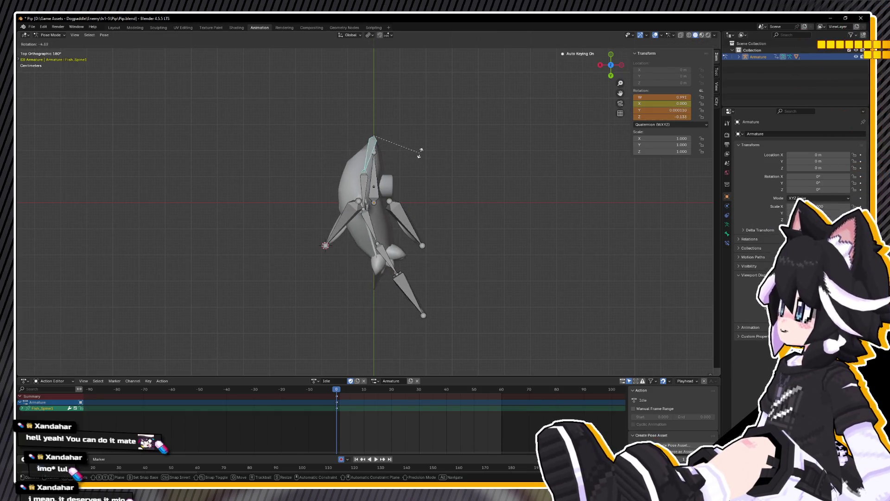
pyautogui.click(417, 165)
pyautogui.moveTo(417, 165)
pyautogui.mouseDown(button='middle')
pyautogui.moveTo(408, 176)
pyautogui.moveTo(428, 184)
pyautogui.moveTo(385, 224)
pyautogui.moveTo(445, 233)
pyautogui.moveTo(374, 244)
pyautogui.moveTo(395, 238)
pyautogui.moveTo(388, 210)
pyautogui.moveTo(393, 255)
pyautogui.moveTo(408, 264)
pyautogui.moveTo(378, 294)
pyautogui.moveTo(405, 308)
pyautogui.moveTo(520, 280)
pyautogui.moveTo(515, 304)
pyautogui.moveTo(538, 298)
pyautogui.mouseUp(button='middle')
pyautogui.scroll(4, 385, 224)
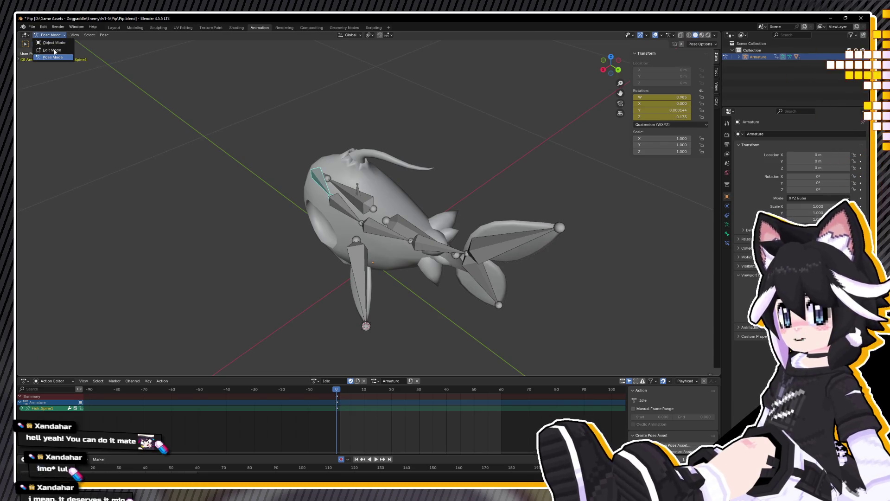
# Step: Inspect the lower leaf fin bone in Edit Mode, then scale the Fish_Eye bone smaller
pyautogui.click(53, 50)
pyautogui.moveTo(412, 348); pyautogui.dragTo(398, 260, button='middle')
pyautogui.click(397, 260)
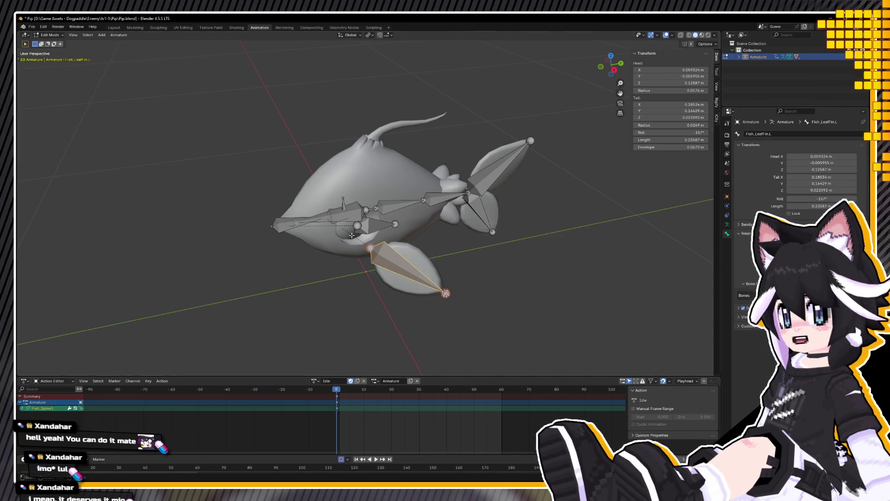
pyautogui.press('s')
pyautogui.click(468, 207)
# Step: Scale the Fish_Eye bone narrower along its local X axis
pyautogui.press('s')
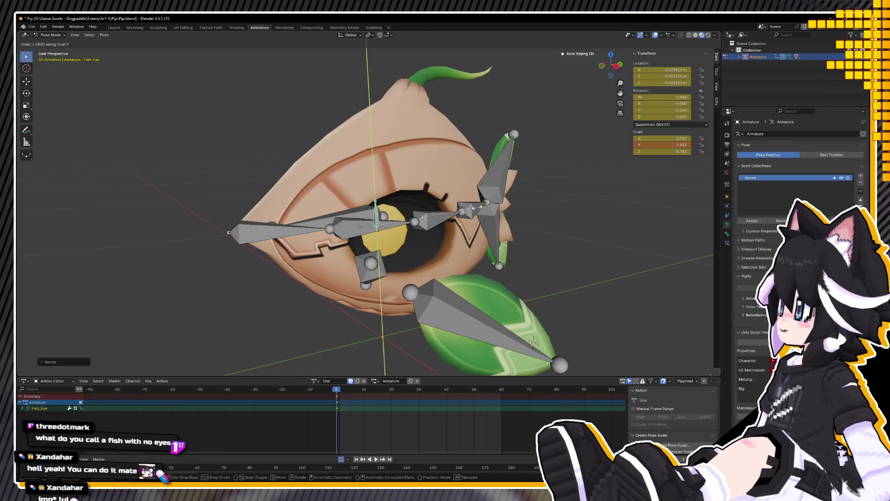
pyautogui.moveTo(466, 208)
pyautogui.keyDown('alt'); pyautogui.mouseDown(button='middle')
pyautogui.moveTo(456, 249)
pyautogui.moveTo(523, 213)
pyautogui.moveTo(499, 240)
pyautogui.moveTo(469, 238)
pyautogui.moveTo(484, 249)
pyautogui.moveTo(479, 266)
pyautogui.mouseUp(button='middle'); pyautogui.keyUp('alt')
pyautogui.press('x')
pyautogui.press('x')
pyautogui.click(461, 253)
# Step: From top view, move and rotate the Fish_Eye bone, then show the rig in wireframe
pyautogui.press('KP_7')
pyautogui.press('g')
pyautogui.click(472, 276)
pyautogui.press('r')
pyautogui.click(477, 258)
pyautogui.moveTo(477, 258)
pyautogui.mouseDown(button='middle')
pyautogui.moveTo(497, 215)
pyautogui.moveTo(555, 183)
pyautogui.moveTo(531, 180)
pyautogui.moveTo(500, 201)
pyautogui.moveTo(532, 195)
pyautogui.mouseUp(button='middle')
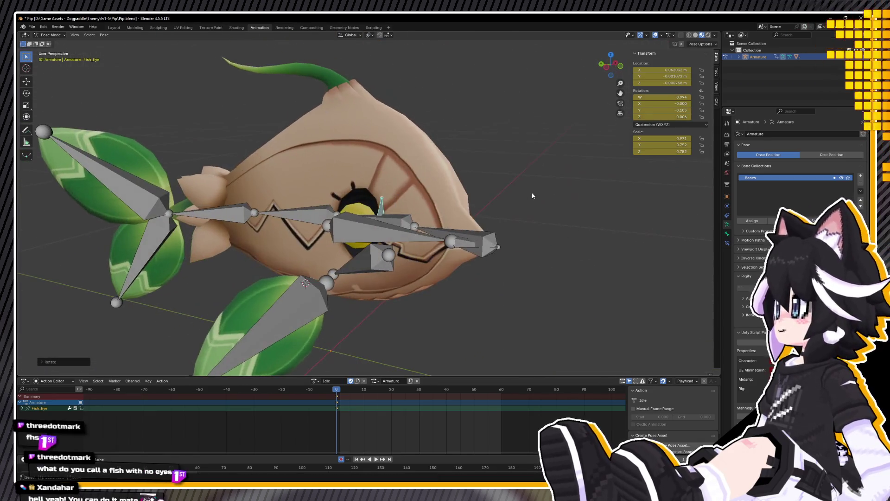
pyautogui.click(19, 35)
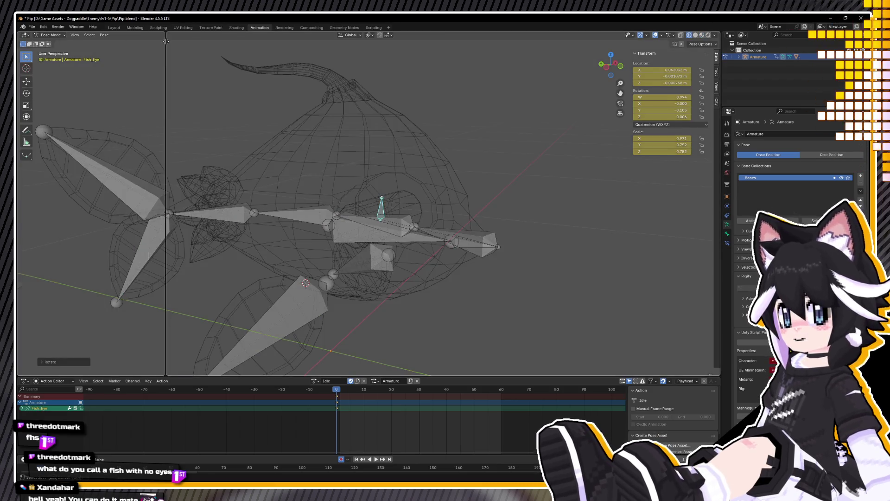
pyautogui.moveTo(165, 42)
pyautogui.mouseDown()
pyautogui.moveTo(162, 48)
pyautogui.moveTo(255, 35)
pyautogui.mouseUp()
# Step: Widen the left view, hide its sidebar and overlays, and switch it to Material Preview
pyautogui.click(121, 84)
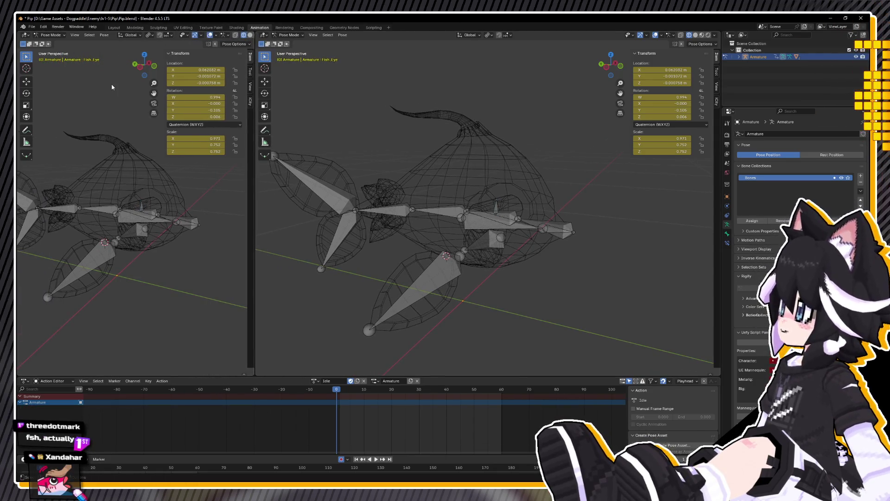
pyautogui.press('n')
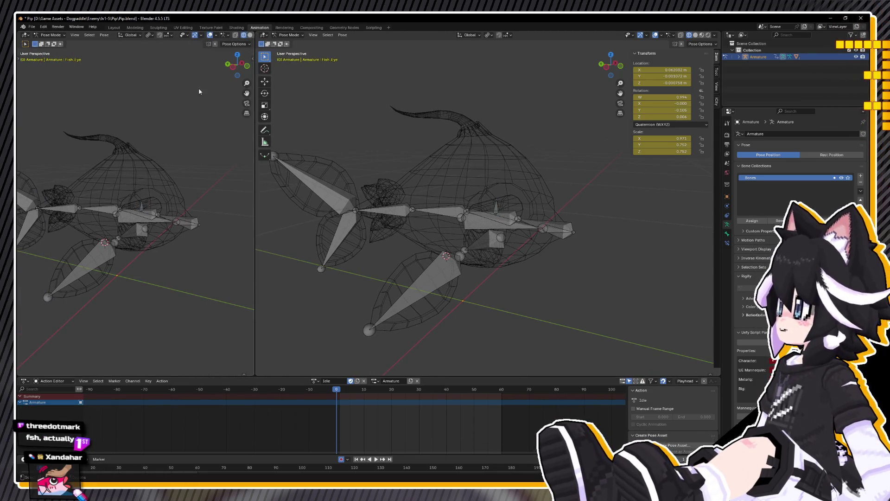
pyautogui.click(211, 36)
pyautogui.scroll(3, 165, 199)
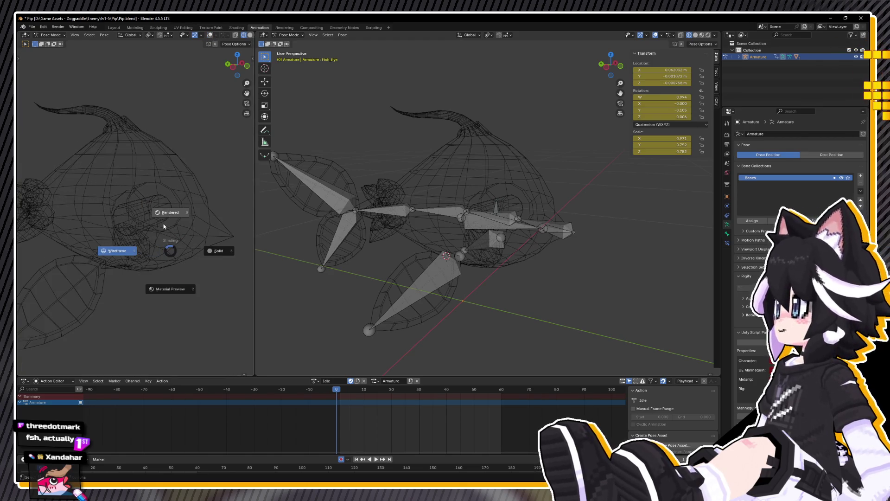
pyautogui.press('z')
# Step: Orbit and zoom the left view onto the fish's eye
pyautogui.scroll(5, 150, 249)
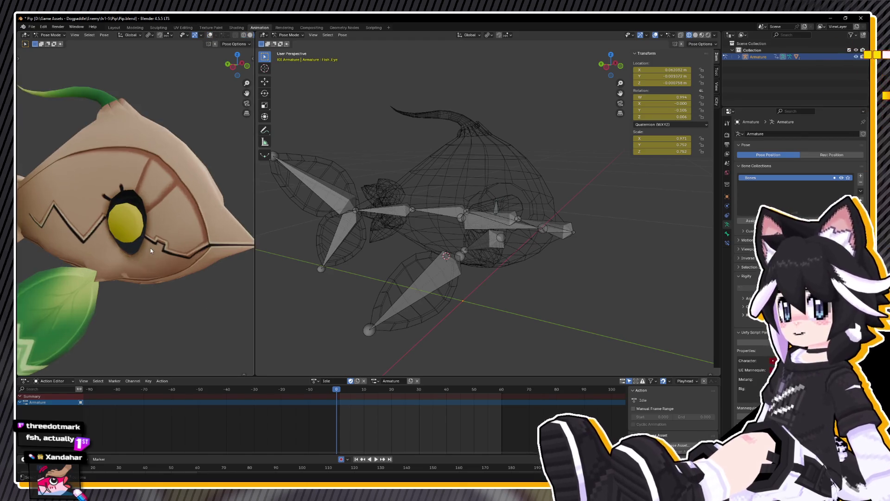
pyautogui.moveTo(180, 236); pyautogui.dragTo(19, 249, button='middle')
pyautogui.scroll(-4, 421, 275)
pyautogui.moveTo(421, 276)
pyautogui.mouseDown(button='middle')
pyautogui.moveTo(435, 294)
pyautogui.moveTo(442, 278)
pyautogui.mouseUp(button='middle')
pyautogui.moveTo(102, 251)
pyautogui.mouseDown(button='middle')
pyautogui.moveTo(146, 203)
pyautogui.moveTo(146, 274)
pyautogui.moveTo(133, 264)
pyautogui.moveTo(222, 250)
pyautogui.mouseUp(button='middle')
pyautogui.scroll(5, 137, 216)
pyautogui.scroll(-5, 125, 200)
# Step: Turn the left view to the fish's side and show the rig view shaded again
pyautogui.moveTo(306, 246)
pyautogui.mouseDown(button='middle')
pyautogui.moveTo(360, 267)
pyautogui.moveTo(436, 236)
pyautogui.moveTo(486, 246)
pyautogui.moveTo(544, 232)
pyautogui.moveTo(512, 264)
pyautogui.moveTo(483, 342)
pyautogui.moveTo(482, 318)
pyautogui.moveTo(512, 303)
pyautogui.moveTo(536, 318)
pyautogui.mouseUp(button='middle')
pyautogui.scroll(5, 435, 236)
pyautogui.press('a')
pyautogui.hotkey('shift', 'z')
# Step: Move Fish_LeafFin.R outward along global X twice, then select all bones for the Pose menu
pyautogui.click(460, 268)
pyautogui.moveTo(460, 268)
pyautogui.mouseDown(button='middle')
pyautogui.moveTo(516, 252)
pyautogui.moveTo(496, 239)
pyautogui.moveTo(505, 223)
pyautogui.mouseUp(button='middle')
pyautogui.press('g')
pyautogui.press('x')
pyautogui.click(488, 258)
pyautogui.scroll(3, 506, 223)
pyautogui.press('g')
pyautogui.press('x')
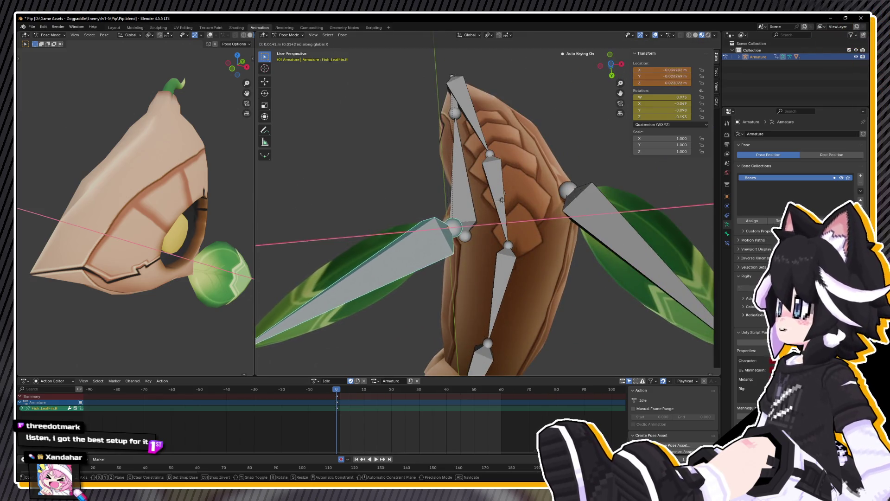
pyautogui.click(514, 222)
pyautogui.moveTo(513, 222)
pyautogui.mouseDown(button='middle')
pyautogui.moveTo(531, 327)
pyautogui.moveTo(496, 274)
pyautogui.moveTo(503, 278)
pyautogui.mouseUp(button='middle')
pyautogui.press('a')
pyautogui.rightClick(503, 278)
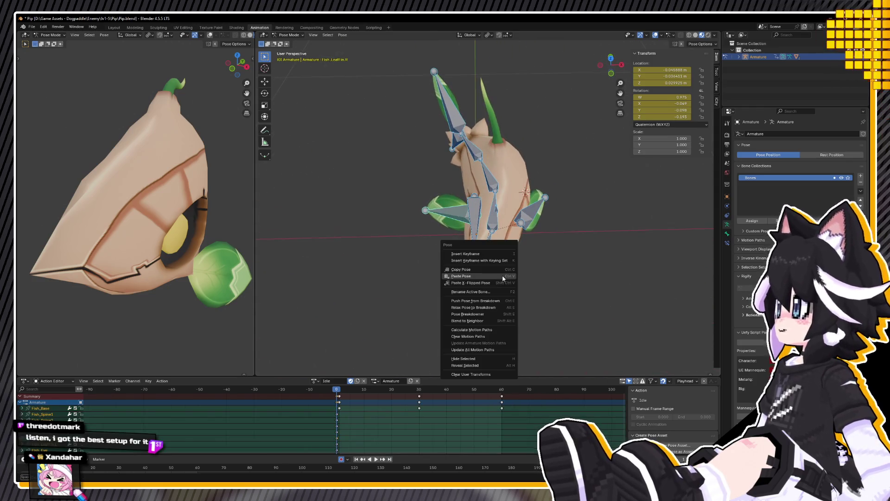
# Step: Copy the current pose and key all bones at frame 0
pyautogui.click(473, 271)
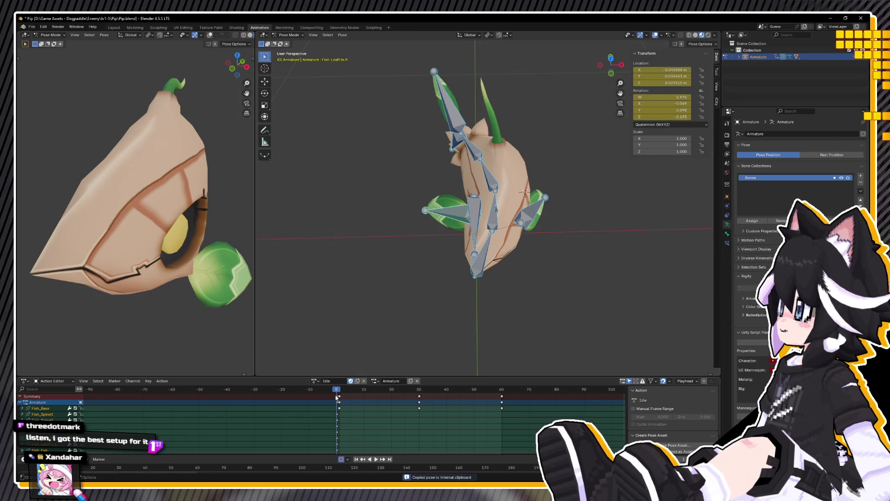
pyautogui.press('i')
pyautogui.press('space')
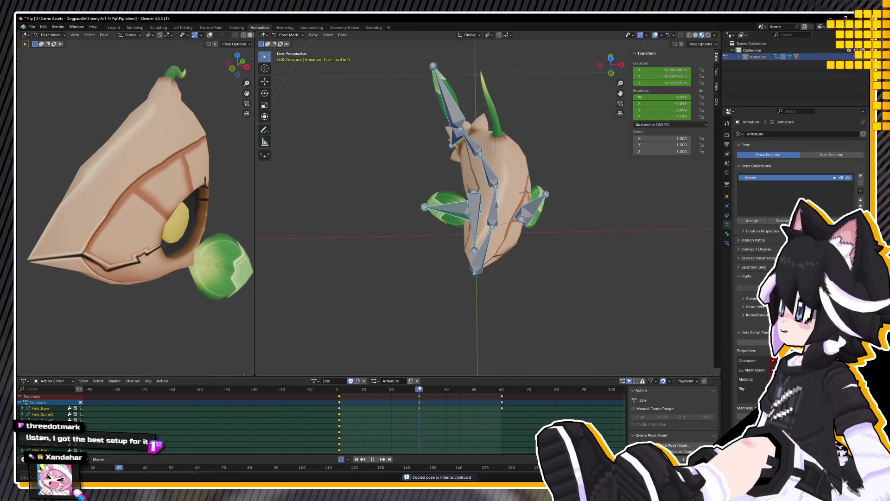
pyautogui.press('space')
# Step: Paste the mirrored pose onto the rig
pyautogui.rightClick(393, 321)
pyautogui.click(373, 339)
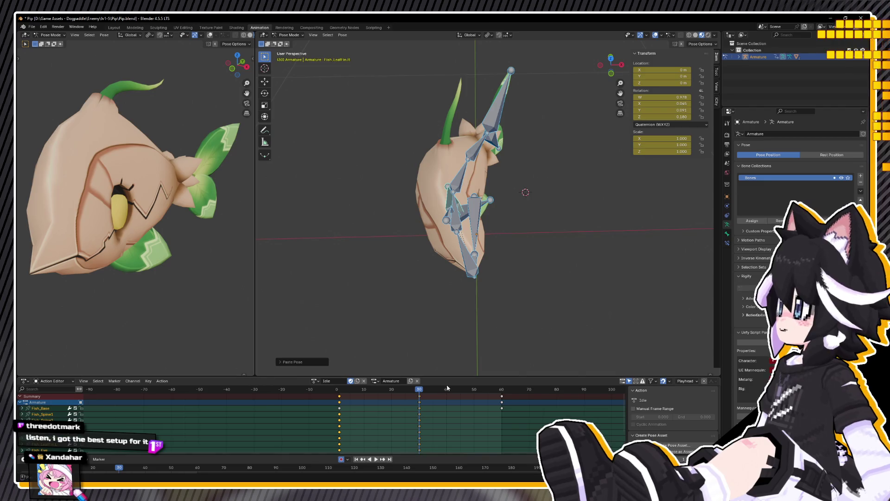
pyautogui.rightClick(472, 337)
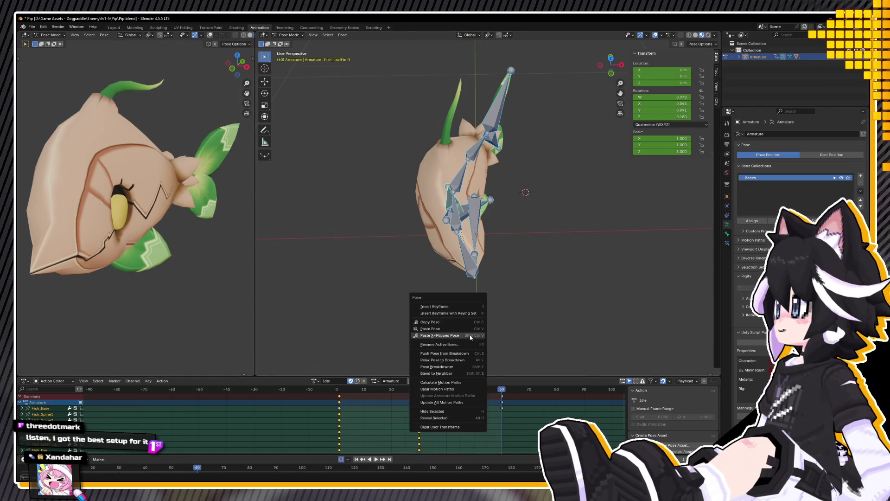
pyautogui.click(446, 329)
# Step: Play the Idle loop and scrub it through frames 7 and 16, then back to frame 1
pyautogui.press('space')
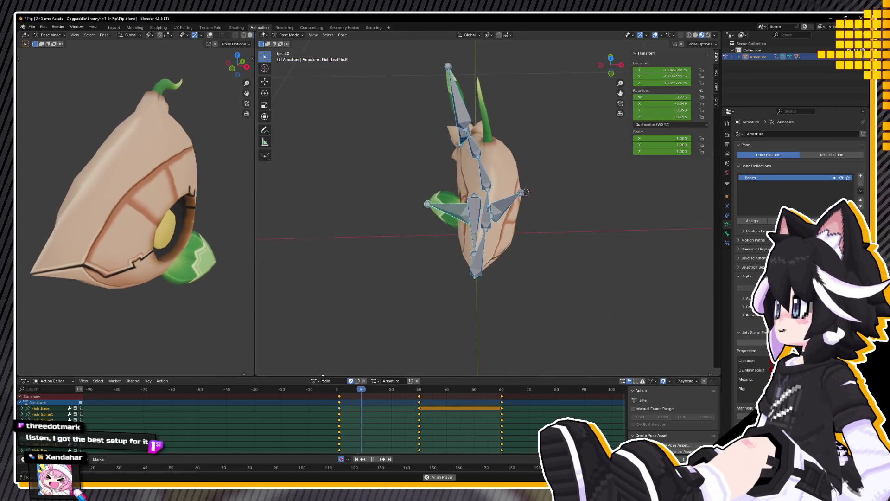
pyautogui.press('space')
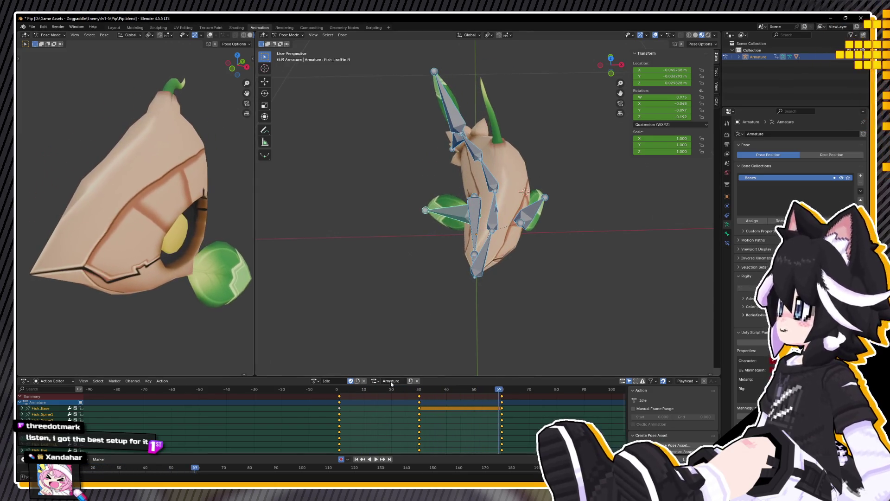
pyautogui.click(356, 391)
pyautogui.moveTo(356, 391)
pyautogui.mouseDown()
pyautogui.moveTo(327, 390)
pyautogui.moveTo(381, 393)
pyautogui.moveTo(320, 396)
pyautogui.moveTo(388, 394)
pyautogui.moveTo(307, 402)
pyautogui.moveTo(366, 399)
pyautogui.moveTo(339, 410)
pyautogui.mouseUp()
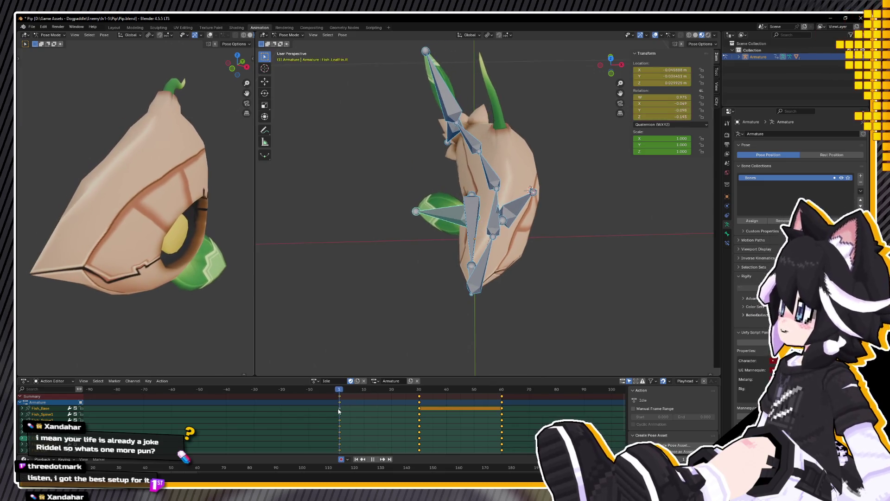
pyautogui.click(359, 395)
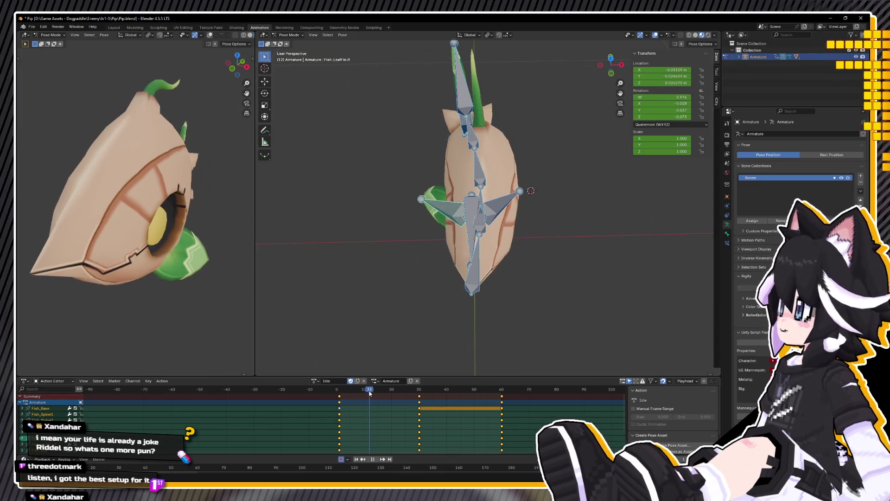
pyautogui.press('space')
pyautogui.moveTo(419, 396); pyautogui.dragTo(341, 395)
# Step: Rotate Fish_Spine1 at frame 0 and preview the bend
pyautogui.click(487, 275)
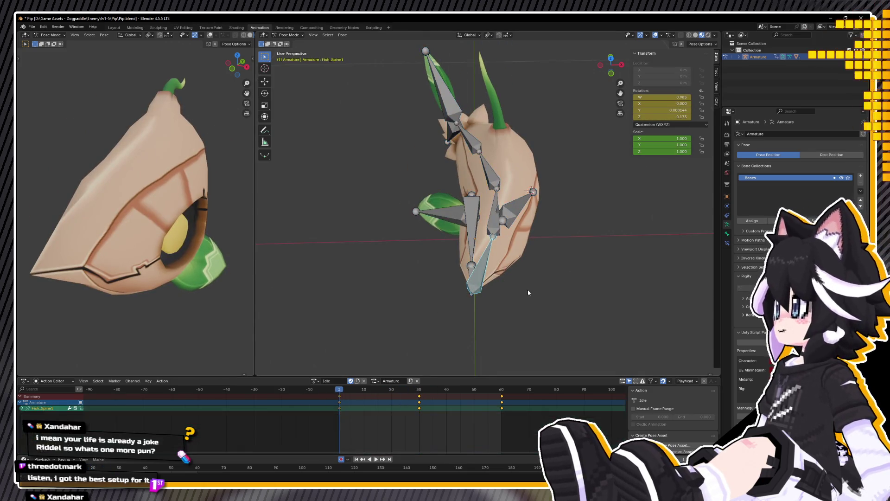
pyautogui.press('r')
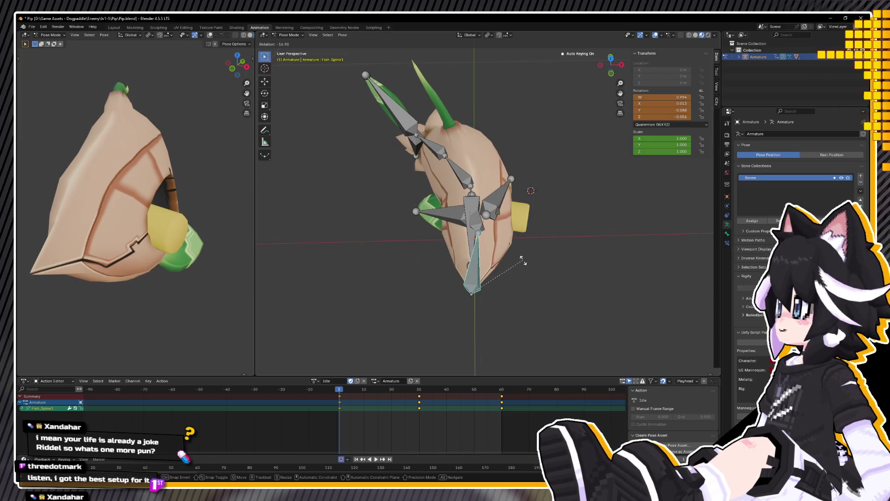
pyautogui.click(522, 261)
pyautogui.press('space')
# Step: Rotate Fish_Spine1 the other way at frame 30 and key its rest rotation at frame -1
pyautogui.moveTo(375, 390); pyautogui.dragTo(419, 390)
pyautogui.press('r')
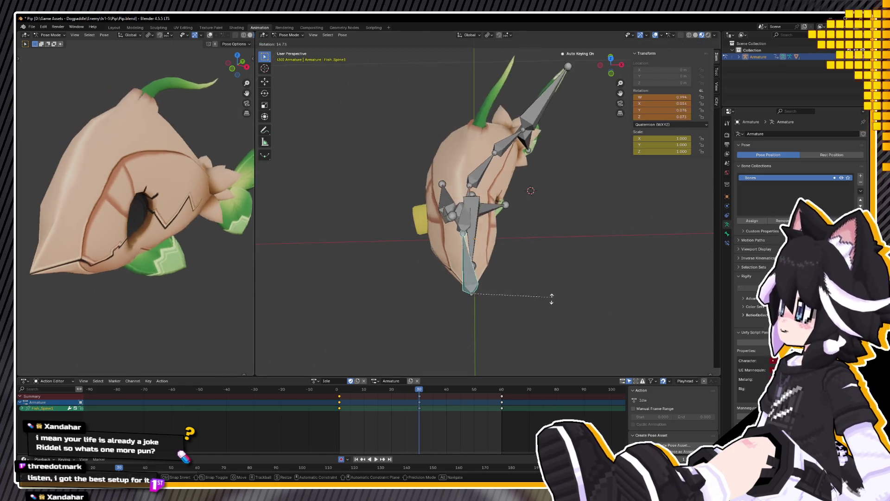
pyautogui.click(554, 299)
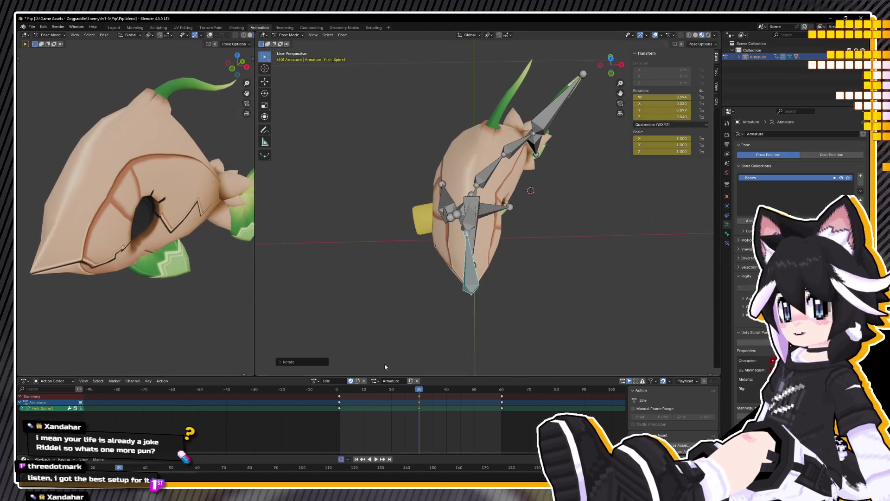
pyautogui.click(334, 390)
pyautogui.hotkey('alt', 'r')
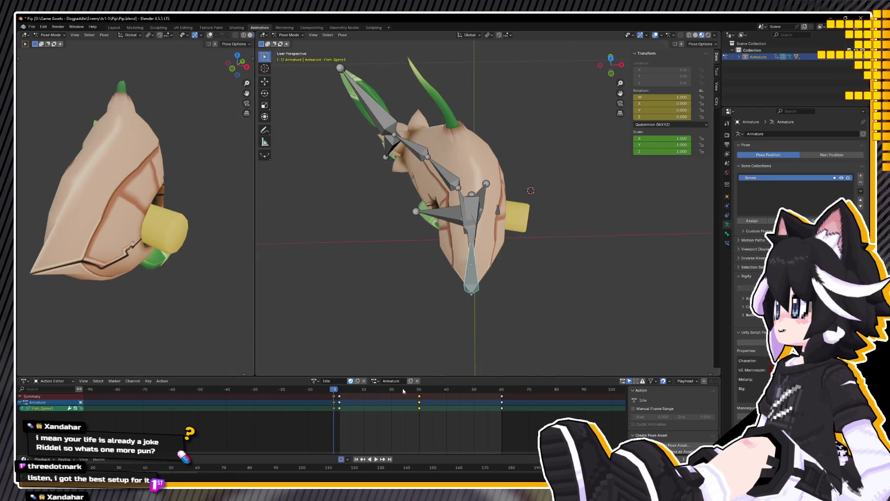
# Step: Reset the spine rotation near frame 30, replay the sway, and select Fish_Eye
pyautogui.click(417, 389)
pyautogui.press('space')
pyautogui.hotkey('alt', 'r')
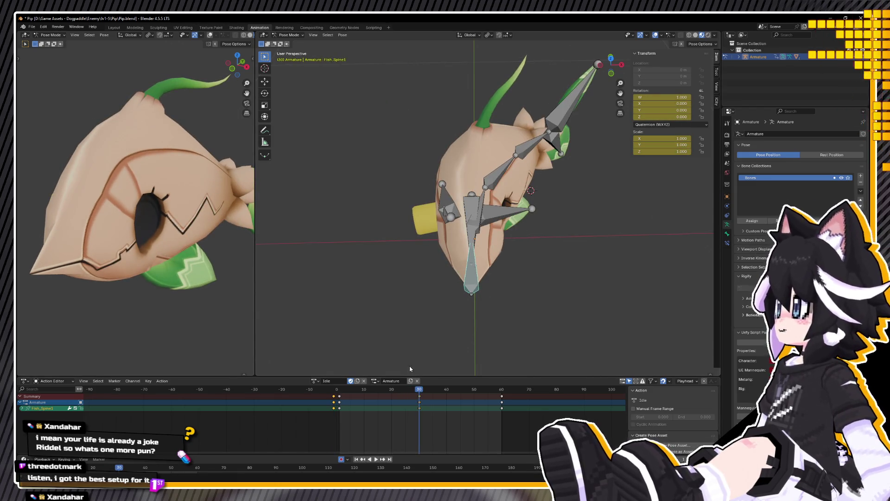
pyautogui.press('space')
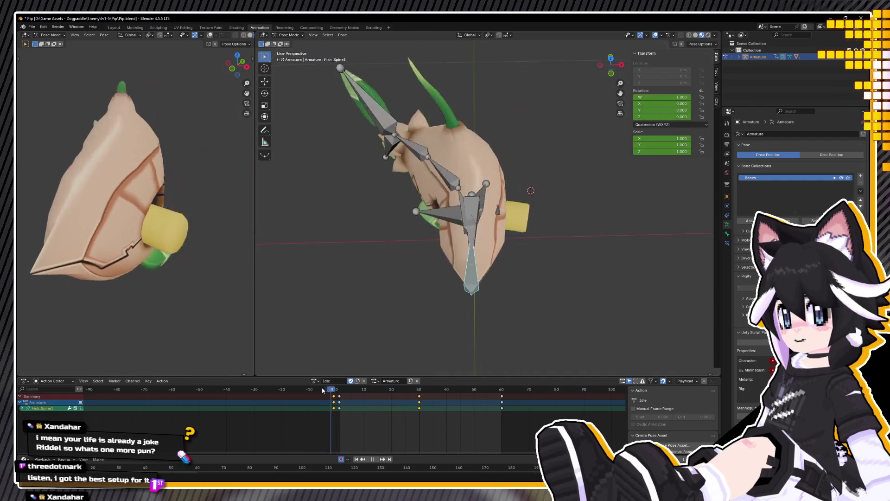
pyautogui.press('space')
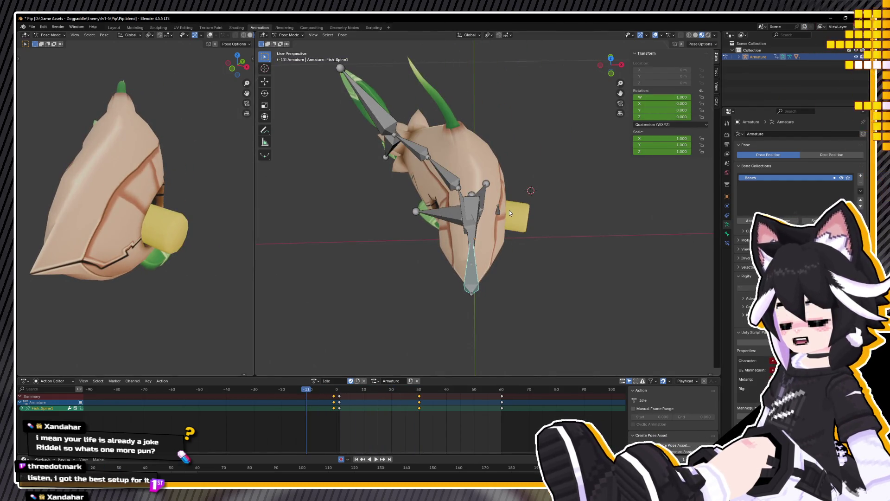
pyautogui.click(500, 212)
pyautogui.press('space')
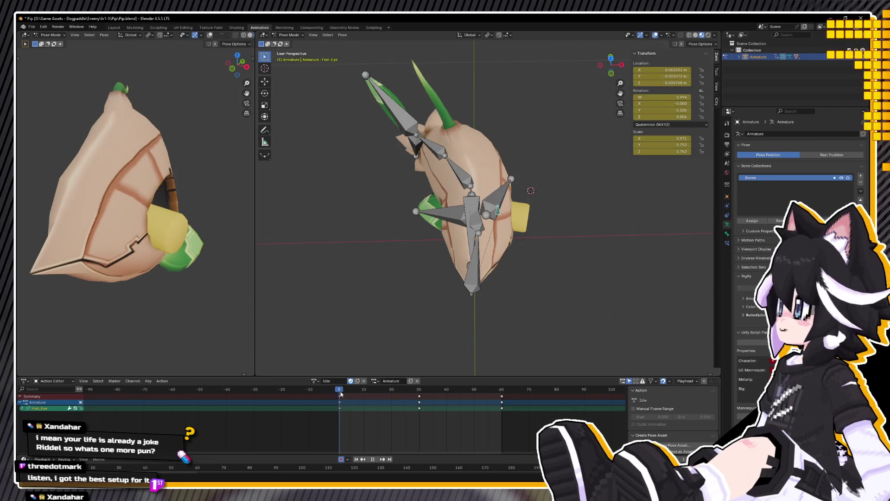
# Step: Clear the Fish_Eye bone's location, then move it along global X
pyautogui.hotkey('alt', 'g')
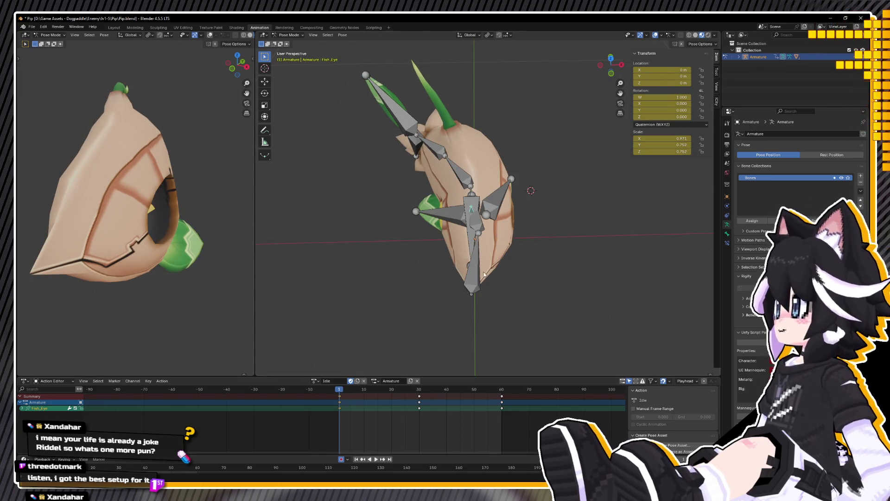
pyautogui.press('g')
pyautogui.press('x')
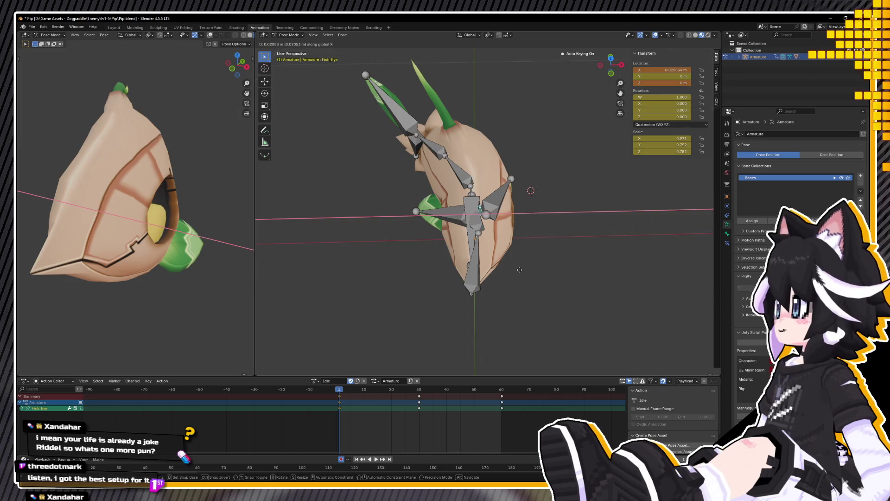
pyautogui.click(518, 270)
pyautogui.moveTo(316, 271); pyautogui.dragTo(19, 254, button='middle')
pyautogui.scroll(5, 168, 267)
# Step: Copy the eye pose and paste it at the frame 30 keyframe
pyautogui.rightClick(568, 267)
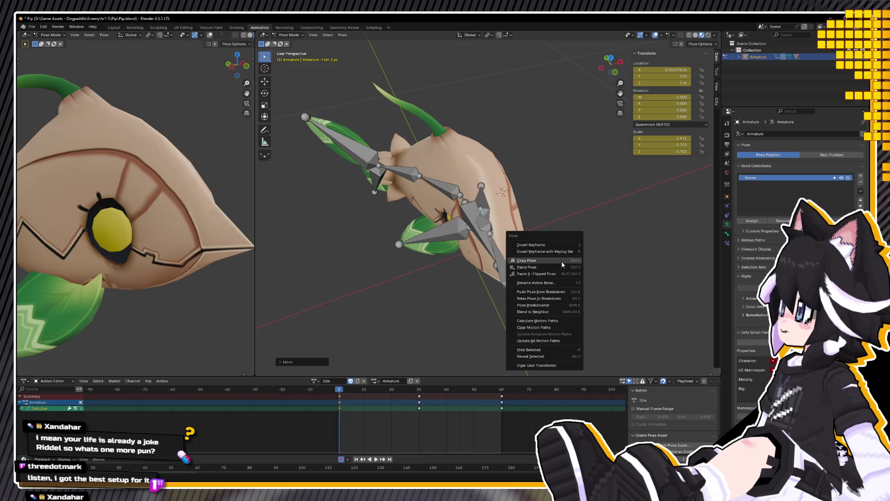
pyautogui.click(563, 264)
pyautogui.press('Up')
pyautogui.rightClick(424, 344)
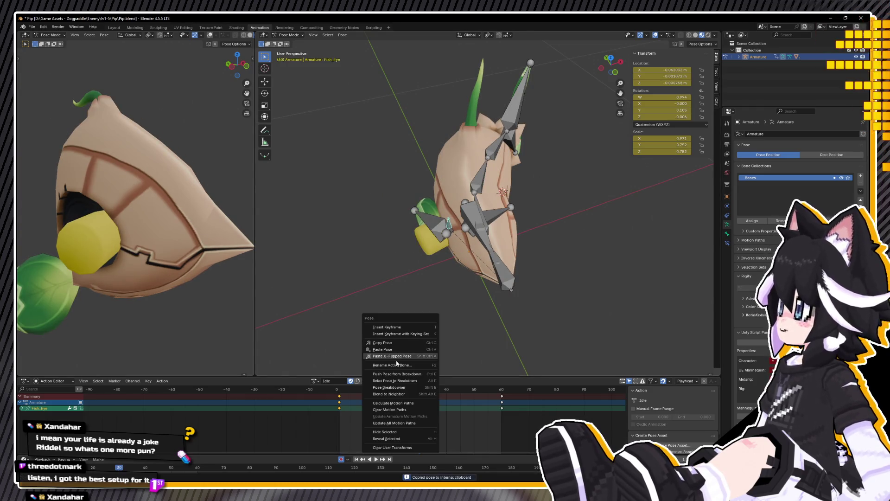
pyautogui.click(383, 349)
# Step: Select the Fish_LeafFin.L bone and move the playhead back to about frame -6
pyautogui.moveTo(383, 349); pyautogui.dragTo(432, 251, button='middle')
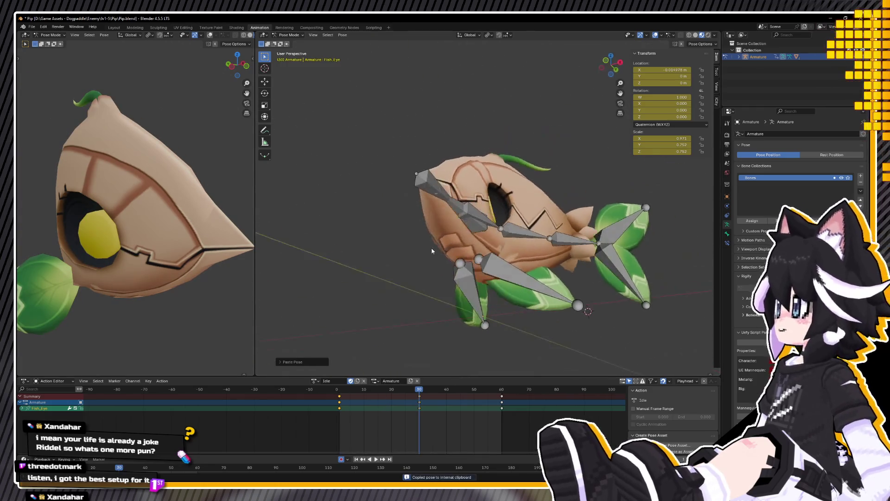
pyautogui.moveTo(512, 278); pyautogui.dragTo(541, 283, button='middle')
pyautogui.click(540, 283)
pyautogui.moveTo(356, 391); pyautogui.dragTo(318, 398)
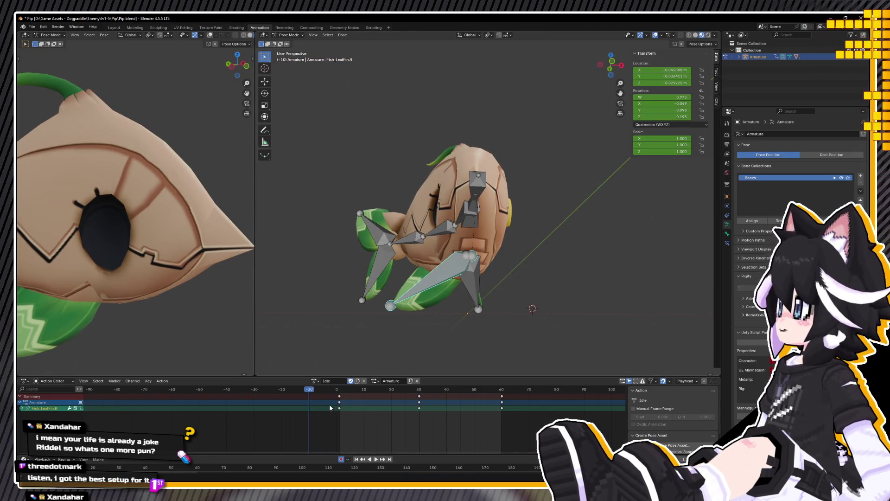
# Step: Play the Idle loop from the start and orbit around the fish to review it
pyautogui.click(341, 390)
pyautogui.press('space')
pyautogui.moveTo(473, 274)
pyautogui.mouseDown(button='middle')
pyautogui.moveTo(646, 306)
pyautogui.moveTo(632, 292)
pyautogui.mouseUp(button='middle')
pyautogui.moveTo(527, 278)
pyautogui.mouseDown(button='middle')
pyautogui.moveTo(554, 266)
pyautogui.moveTo(568, 277)
pyautogui.mouseUp(button='middle')
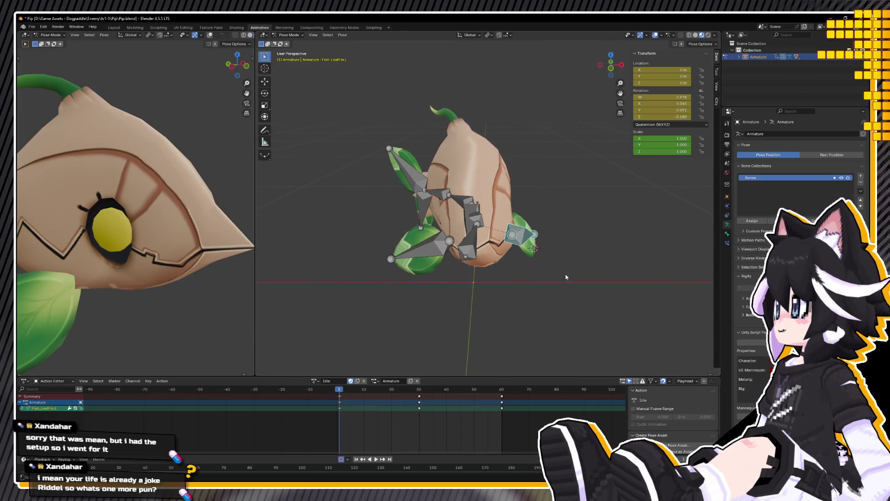
# Step: Rotate both leaf fins together around X and preview the fin motion
pyautogui.keyDown('shift'); pyautogui.click(422, 258); pyautogui.keyUp('shift')
pyautogui.press('r')
pyautogui.press('x')
pyautogui.press('x')
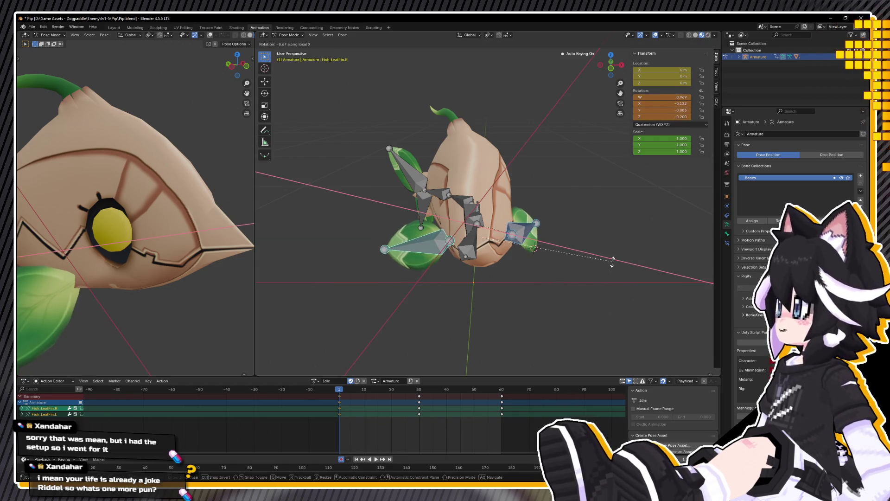
pyautogui.click(616, 259)
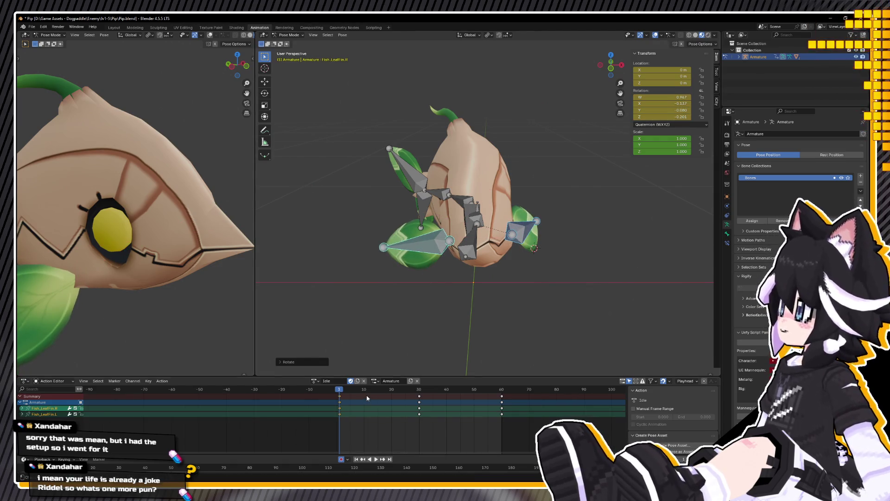
pyautogui.press('space')
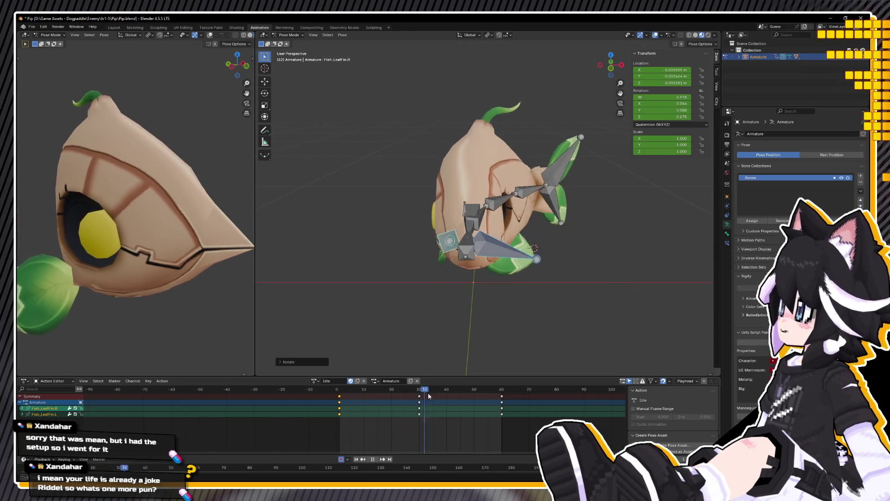
pyautogui.press('Escape')
# Step: Copy the whole rig's pose and paste it X-flipped at frame 30
pyautogui.click(343, 389)
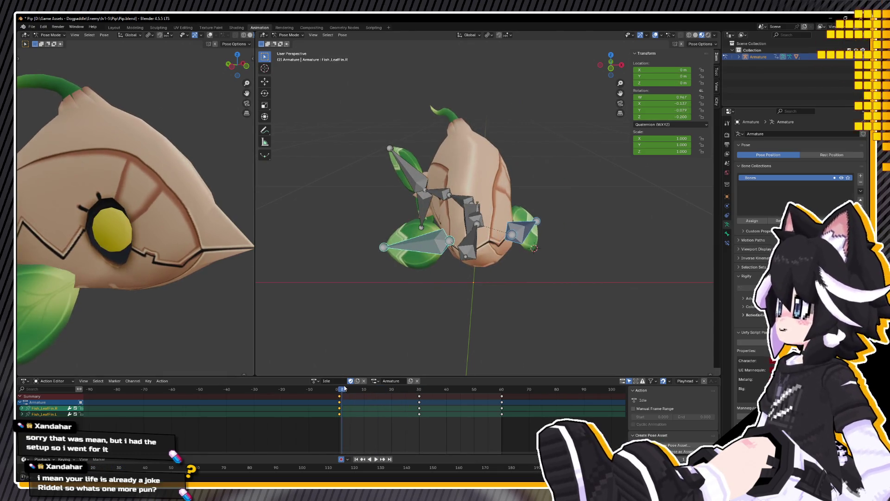
pyautogui.press('a')
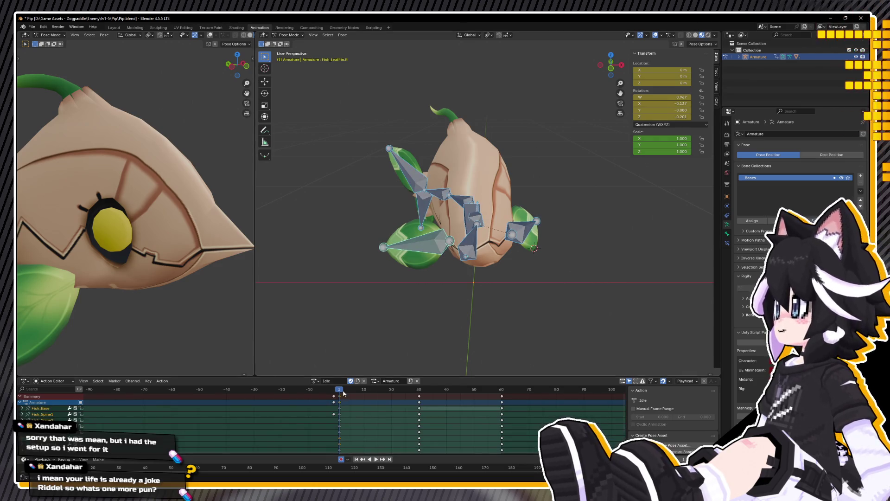
pyautogui.rightClick(336, 302)
pyautogui.click(336, 293)
pyautogui.click(419, 389)
pyautogui.rightClick(371, 329)
pyautogui.click(397, 342)
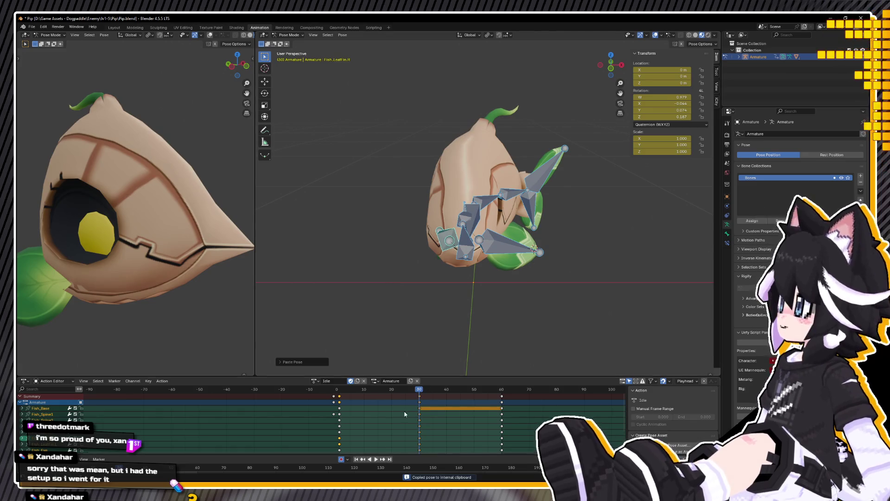
pyautogui.click(480, 210)
# Step: Move the Fish_Eye bone along global X at frame 30, then return to frame 0
pyautogui.press('g')
pyautogui.press('z')
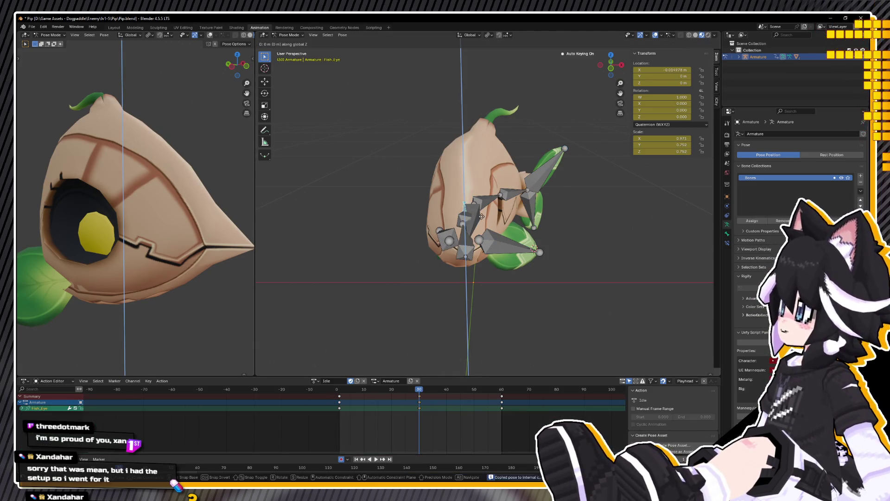
pyautogui.press('z')
pyautogui.press('z')
pyautogui.click(481, 211)
pyautogui.press('x')
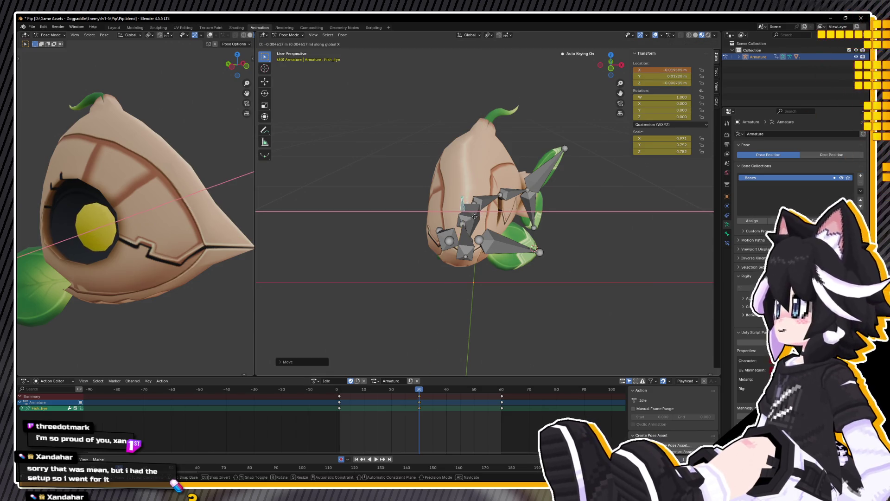
pyautogui.click(474, 218)
pyautogui.scroll(3, 367, 227)
pyautogui.moveTo(367, 226)
pyautogui.mouseDown(button='middle')
pyautogui.moveTo(548, 228)
pyautogui.moveTo(452, 386)
pyautogui.mouseUp(button='middle')
pyautogui.click(337, 395)
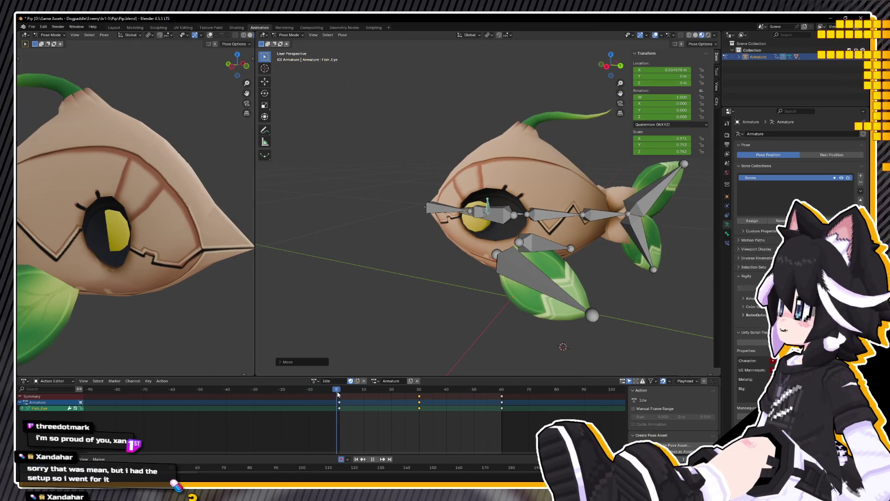
pyautogui.press('space')
pyautogui.press('a')
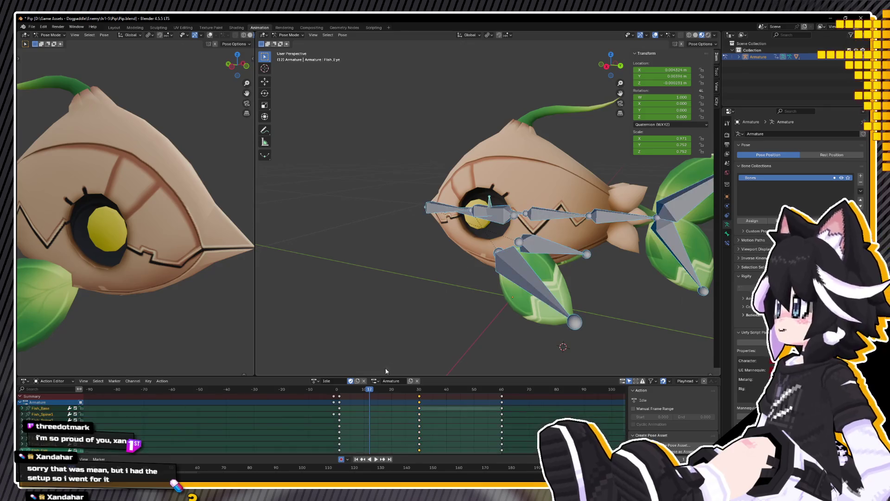
pyautogui.press('space')
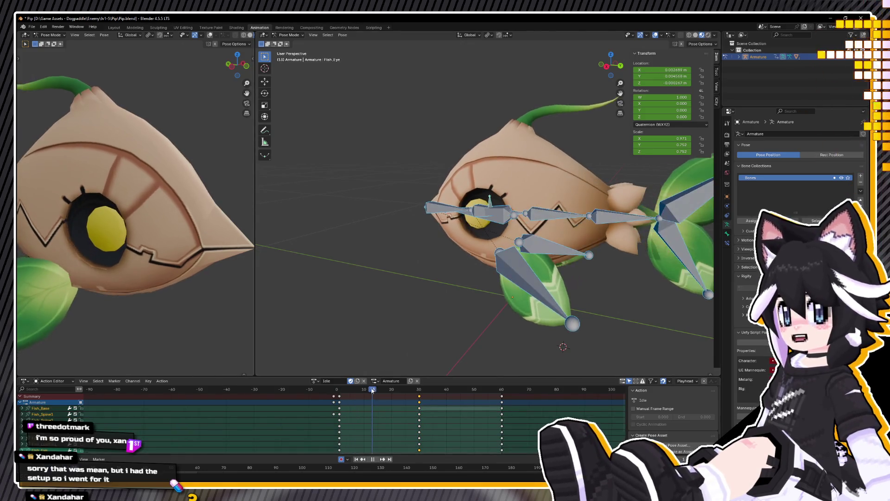
pyautogui.moveTo(419, 289)
pyautogui.mouseDown(button='middle')
pyautogui.moveTo(529, 285)
pyautogui.moveTo(436, 371)
pyautogui.mouseUp(button='middle')
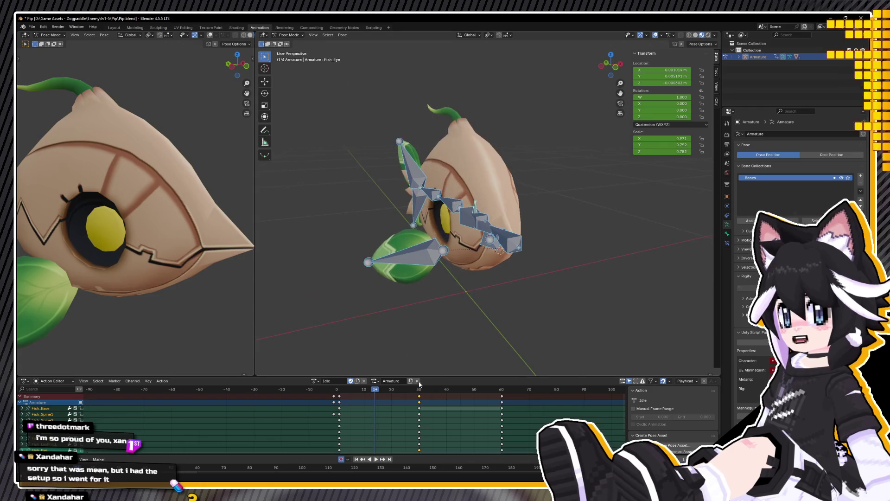
pyautogui.press('space')
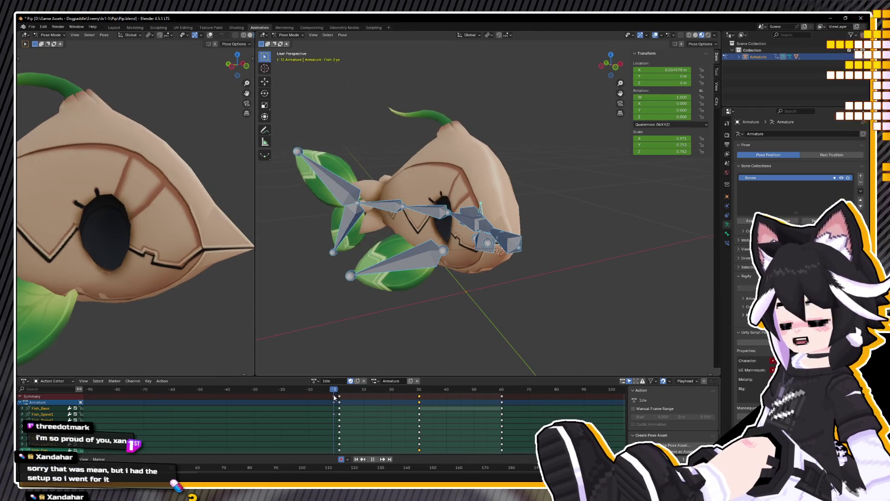
pyautogui.press('space')
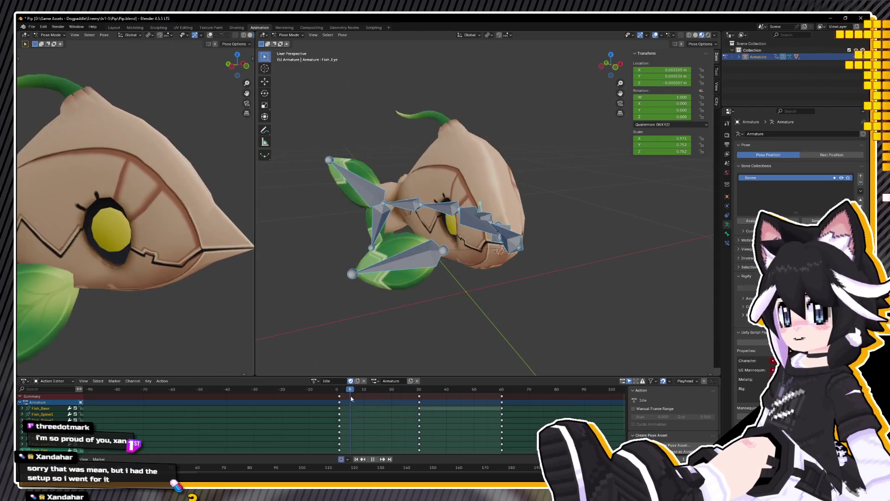
pyautogui.moveTo(470, 292)
pyautogui.mouseDown(button='middle')
pyautogui.moveTo(584, 302)
pyautogui.moveTo(572, 338)
pyautogui.moveTo(573, 318)
pyautogui.mouseUp(button='middle')
pyautogui.scroll(-5, 542, 274)
# Step: Switch to a top view of the fish and restart playback from the beginning
pyautogui.moveTo(541, 274)
pyautogui.mouseDown(button='middle')
pyautogui.moveTo(558, 244)
pyautogui.moveTo(536, 274)
pyautogui.mouseUp(button='middle')
pyautogui.press('KP_7')
pyautogui.scroll(5, 536, 277)
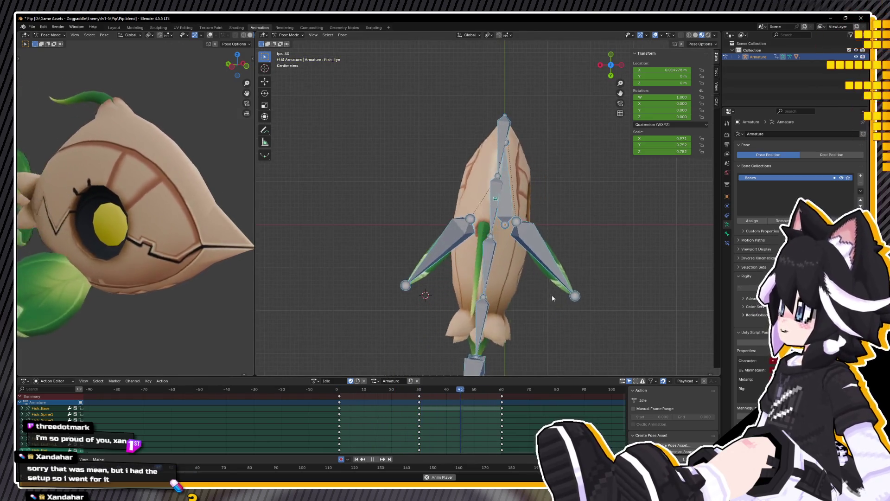
pyautogui.keyDown('shift'); pyautogui.moveTo(548, 267); pyautogui.dragTo(526, 255, button='middle'); pyautogui.keyUp('shift')
pyautogui.press('space')
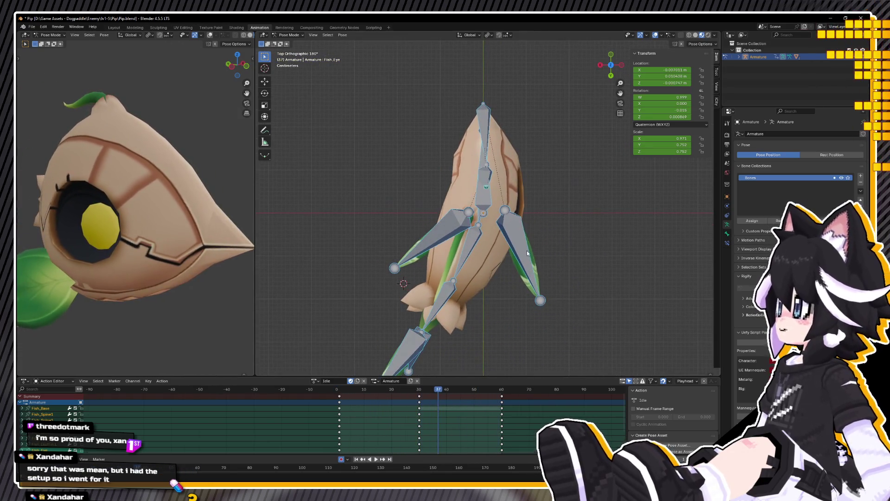
pyautogui.moveTo(365, 389); pyautogui.dragTo(329, 389)
pyautogui.press('space')
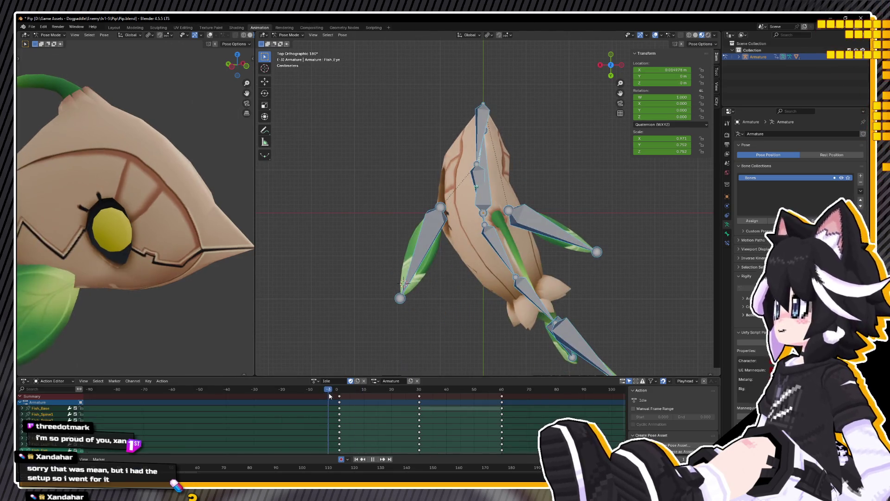
# Step: Copy Fish_Spine1's first-frame pose onto frames 30 and 60, then play the loop
pyautogui.click(484, 140)
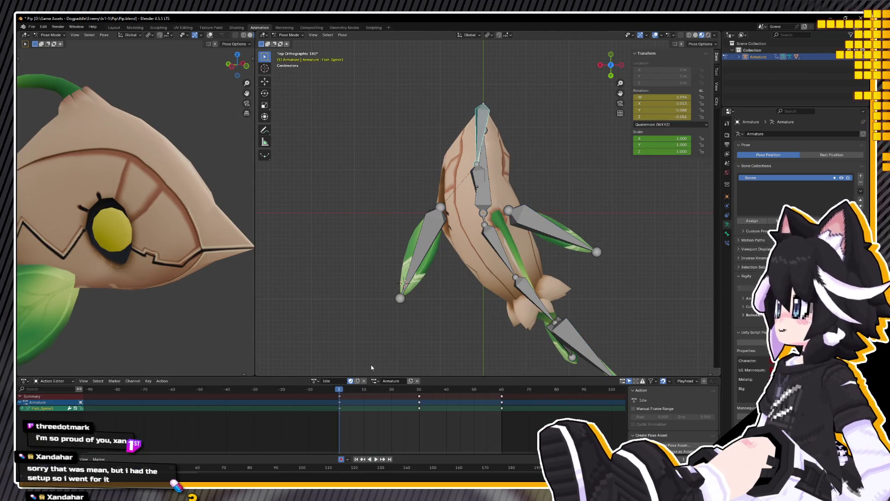
pyautogui.rightClick(352, 308)
pyautogui.click(343, 294)
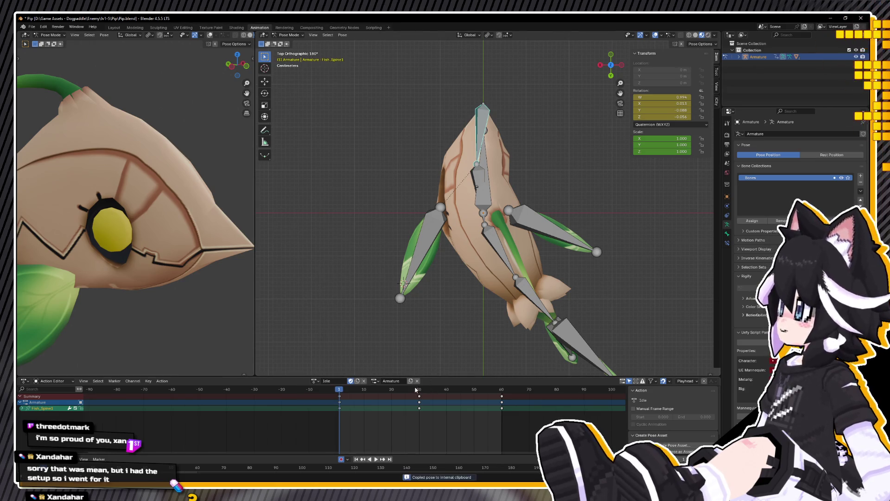
pyautogui.click(415, 390)
pyautogui.rightClick(343, 248)
pyautogui.click(343, 258)
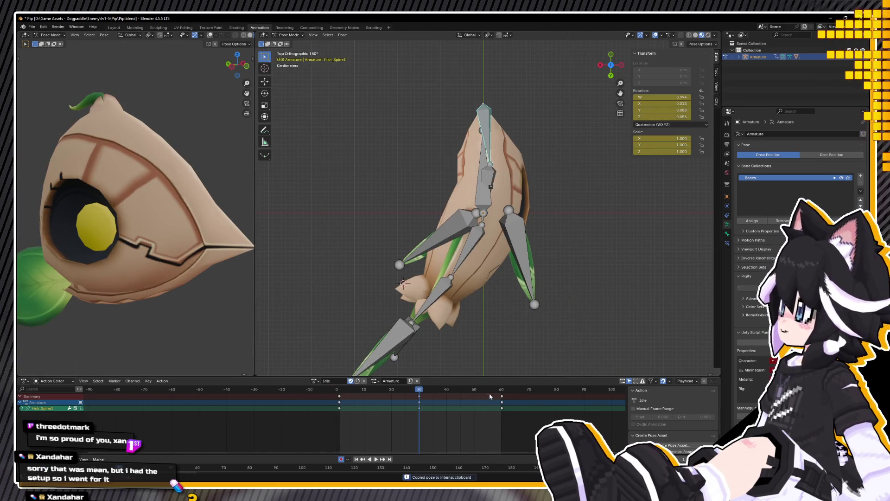
pyautogui.press('space')
pyautogui.rightClick(550, 300)
pyautogui.click(551, 307)
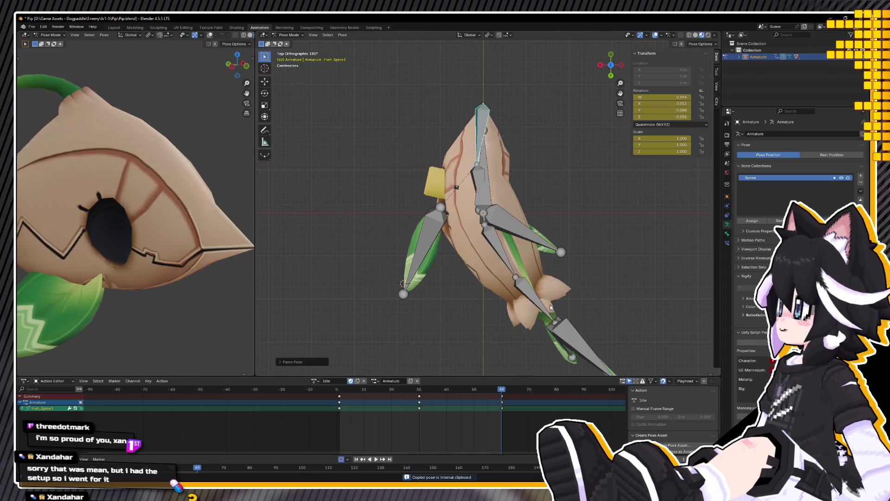
pyautogui.press('space')
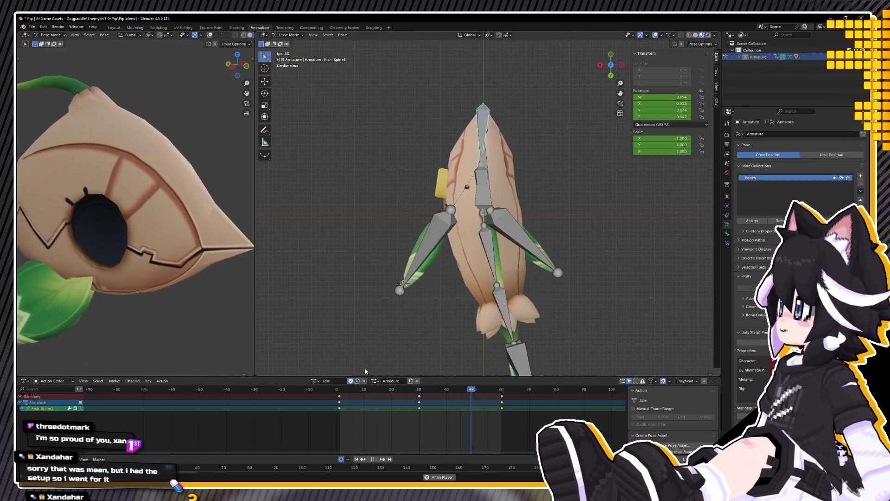
pyautogui.press('space')
# Step: Copy Fish_Eye's first-frame pose and paste it at frame 30
pyautogui.click(340, 396)
pyautogui.click(505, 390)
pyautogui.press('space')
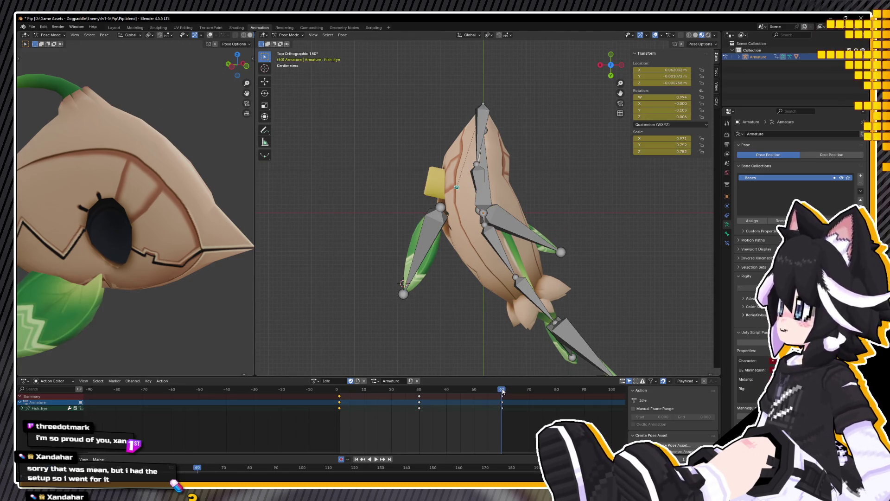
pyautogui.press('space')
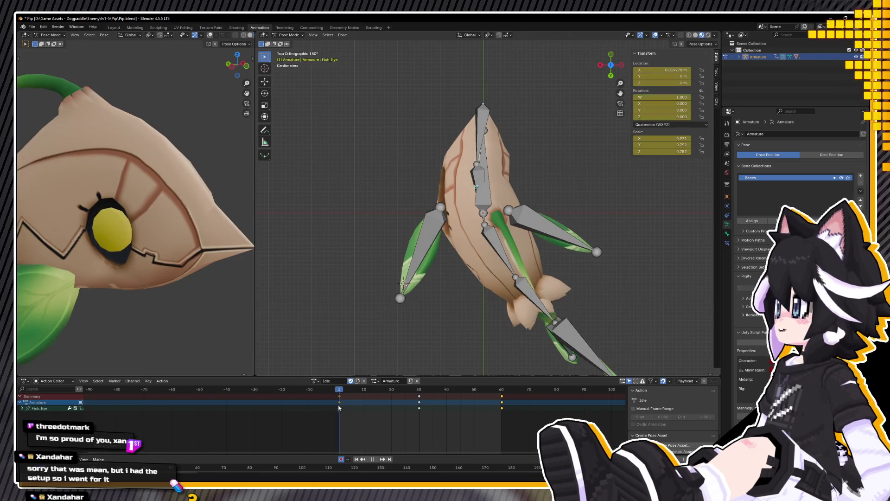
pyautogui.rightClick(331, 273)
pyautogui.click(332, 273)
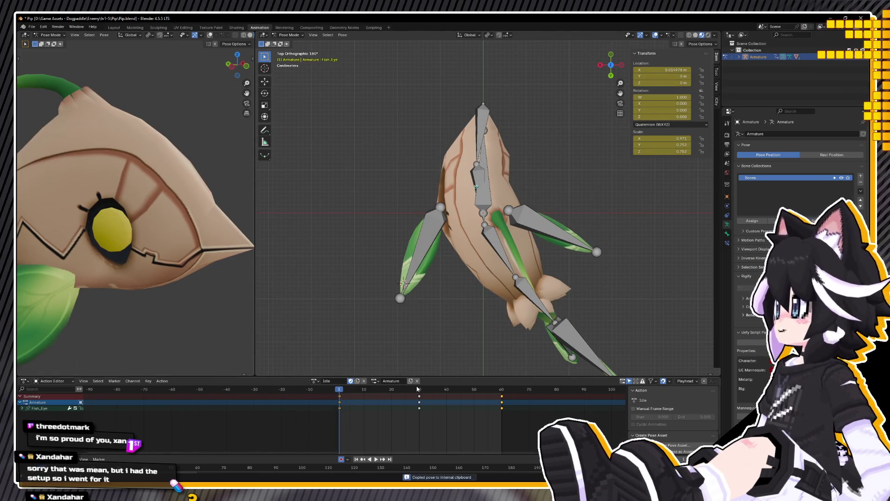
pyautogui.click(417, 389)
pyautogui.rightClick(343, 308)
pyautogui.click(343, 317)
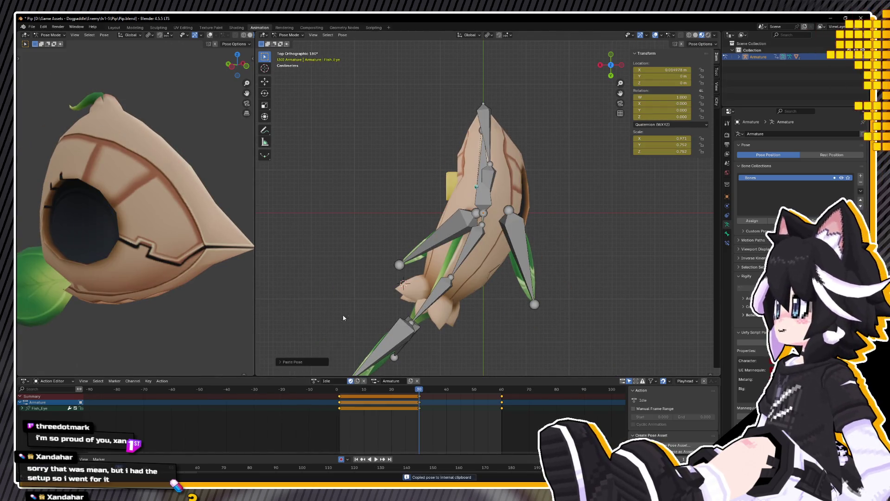
pyautogui.click(496, 394)
pyautogui.press('space')
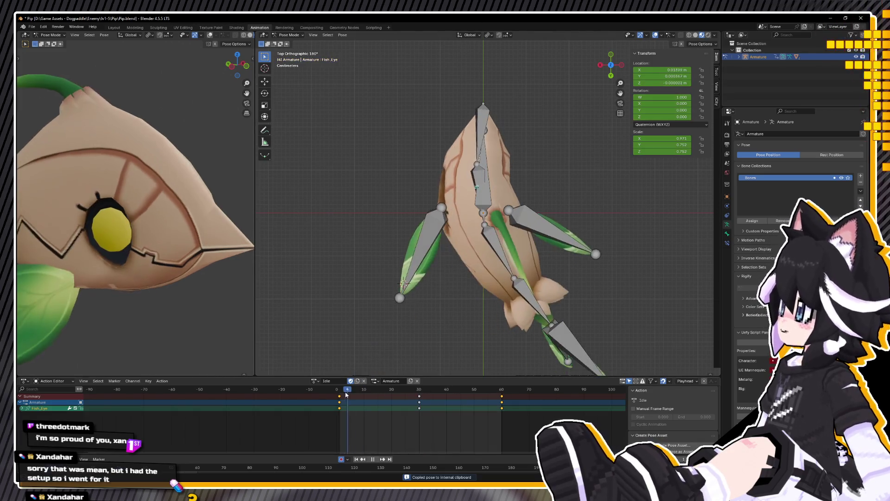
# Step: Copy the whole rig's first-frame pose onto frame 60 and play the loop
pyautogui.press('a')
pyautogui.rightClick(344, 315)
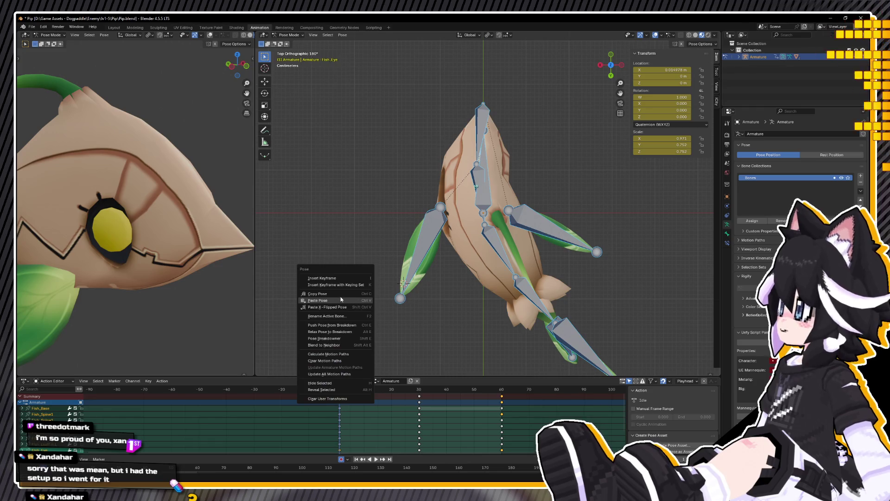
pyautogui.click(344, 299)
pyautogui.click(505, 391)
pyautogui.rightClick(346, 302)
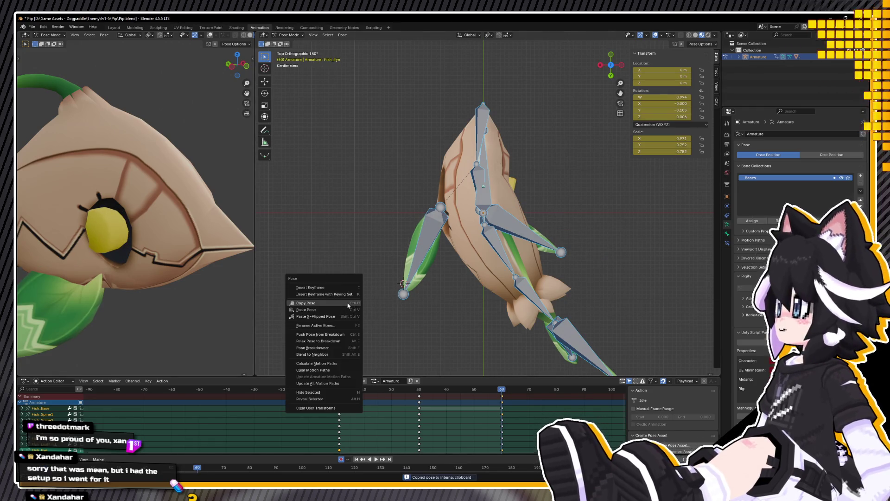
pyautogui.click(344, 309)
pyautogui.press('space')
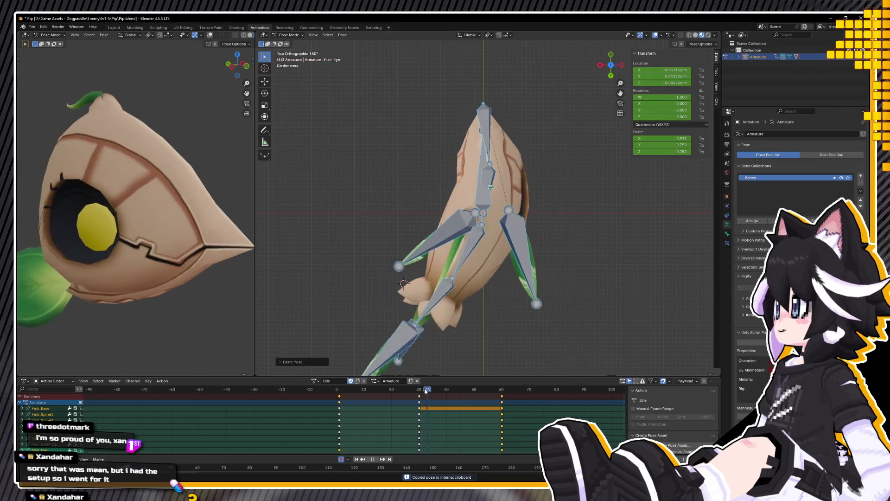
pyautogui.press('space')
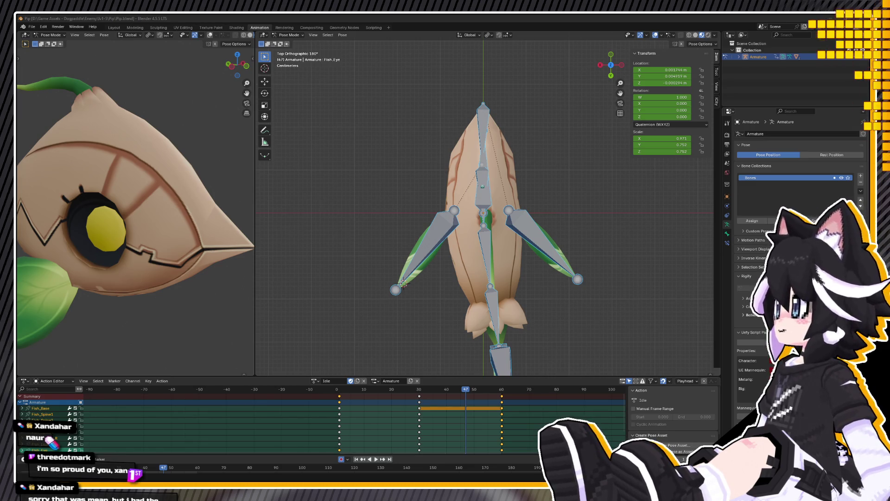
pyautogui.click(323, 389)
pyautogui.press('space')
pyautogui.moveTo(432, 215)
pyautogui.mouseDown(button='middle')
pyautogui.moveTo(458, 235)
pyautogui.moveTo(371, 205)
pyautogui.moveTo(359, 164)
pyautogui.moveTo(418, 185)
pyautogui.mouseUp(button='middle')
pyautogui.press('KP_1')
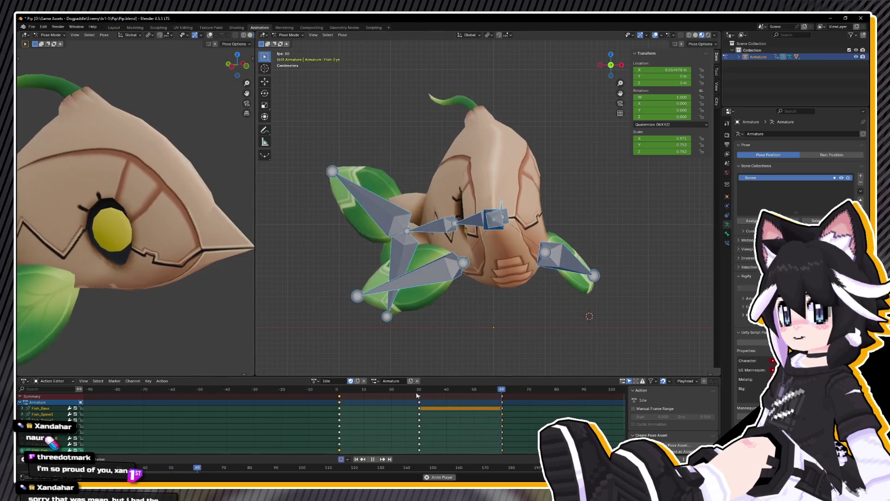
# Step: Rotate Fish_TailFin1 and Fish_TailFin2 together, keying the pose at frame 1
pyautogui.press('Escape')
pyautogui.moveTo(371, 231)
pyautogui.mouseDown(button='middle')
pyautogui.moveTo(540, 239)
pyautogui.moveTo(542, 320)
pyautogui.mouseUp(button='middle')
pyautogui.click(527, 278)
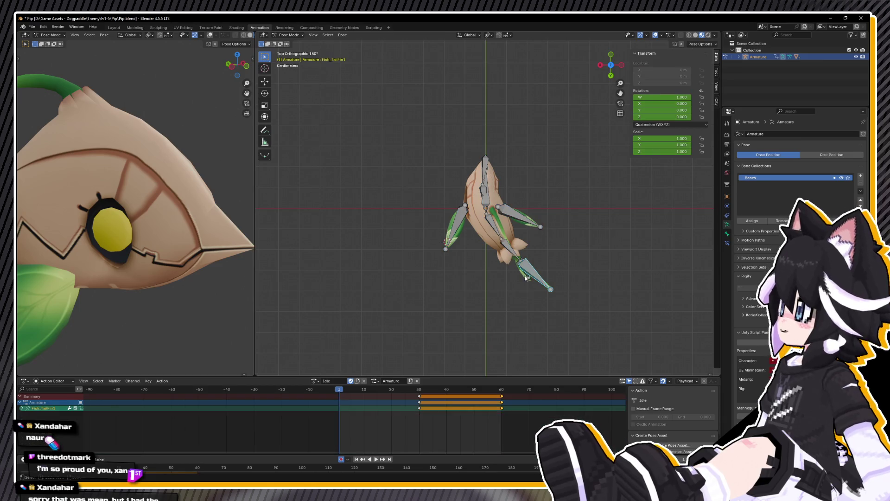
pyautogui.keyDown('shift'); pyautogui.click(526, 279); pyautogui.keyUp('shift')
pyautogui.press('r')
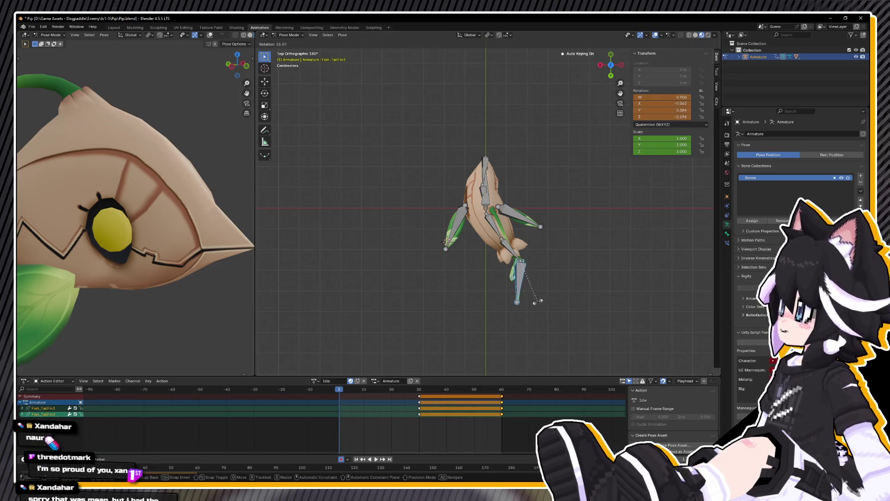
pyautogui.click(537, 301)
# Step: Key a lower-right tail rotation at frame 12 and play back the swing
pyautogui.press('space')
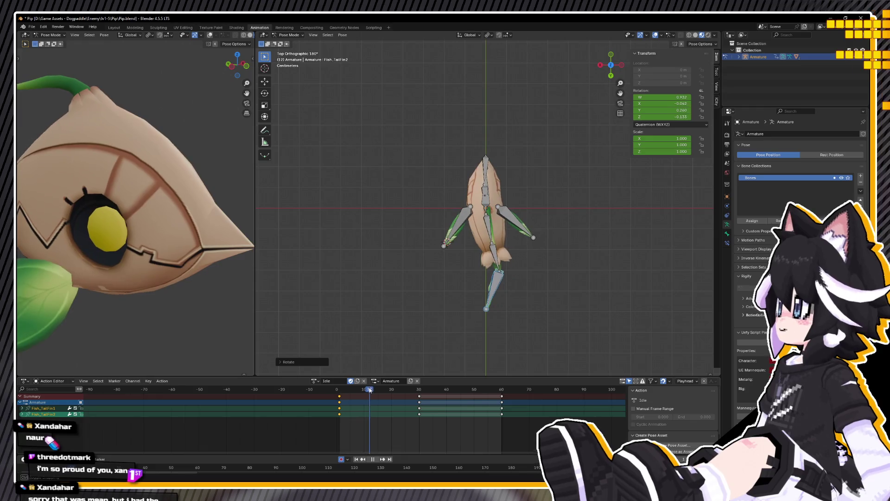
pyautogui.press('r')
pyautogui.click(555, 229)
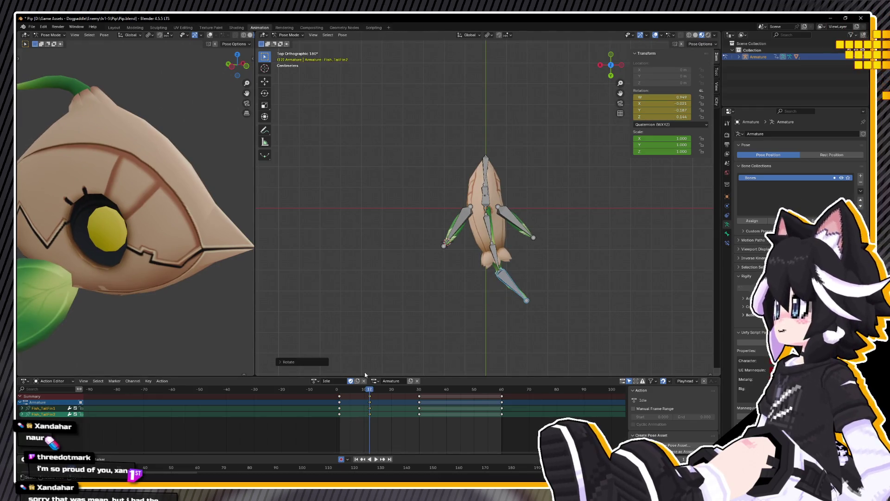
pyautogui.click(370, 397)
pyautogui.press('space')
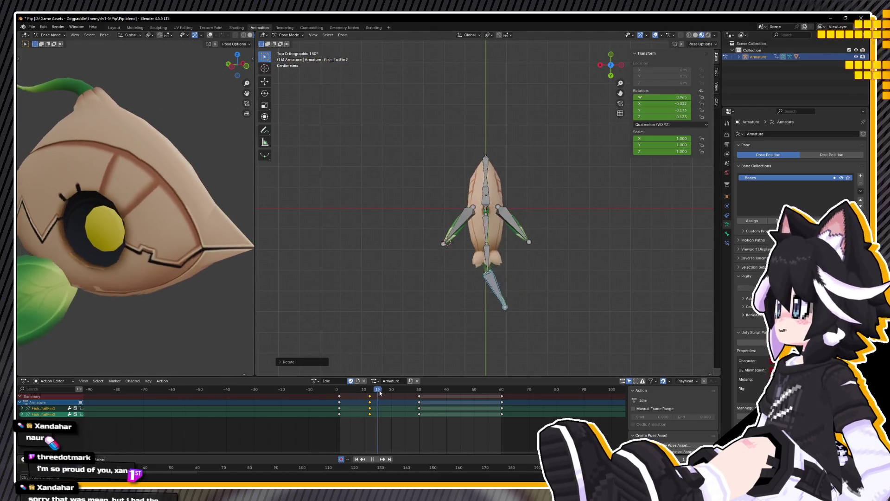
pyautogui.press('Escape')
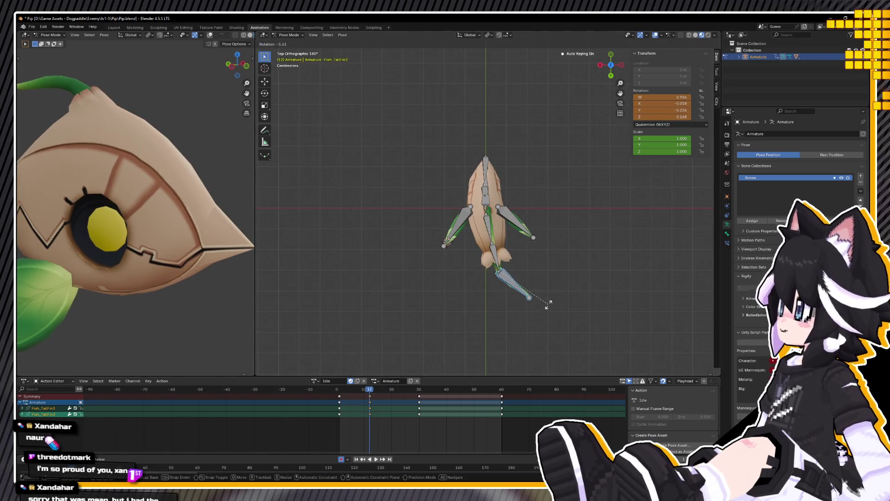
pyautogui.press('space')
pyautogui.press('space')
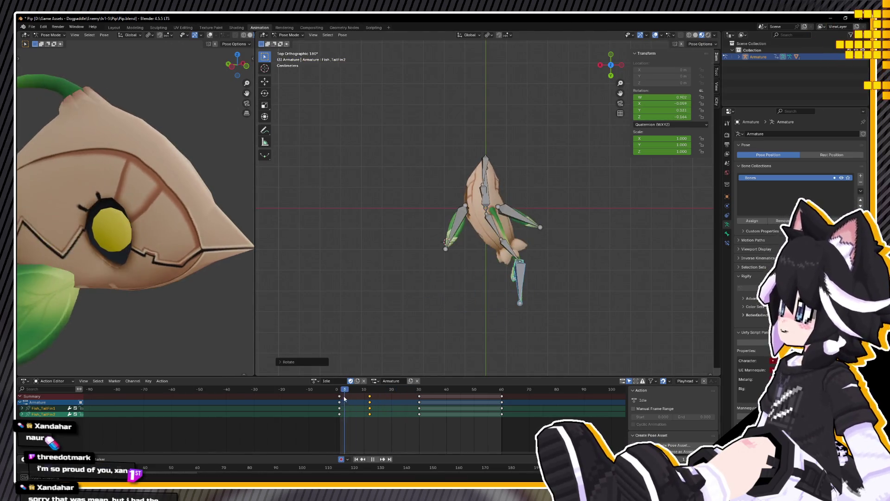
pyautogui.hotkey('shift', 'Left')
# Step: Copy the tail's frame-1 pose and paste it at frame 30
pyautogui.rightClick(397, 345)
pyautogui.click(369, 337)
pyautogui.press('Up')
pyautogui.rightClick(401, 321)
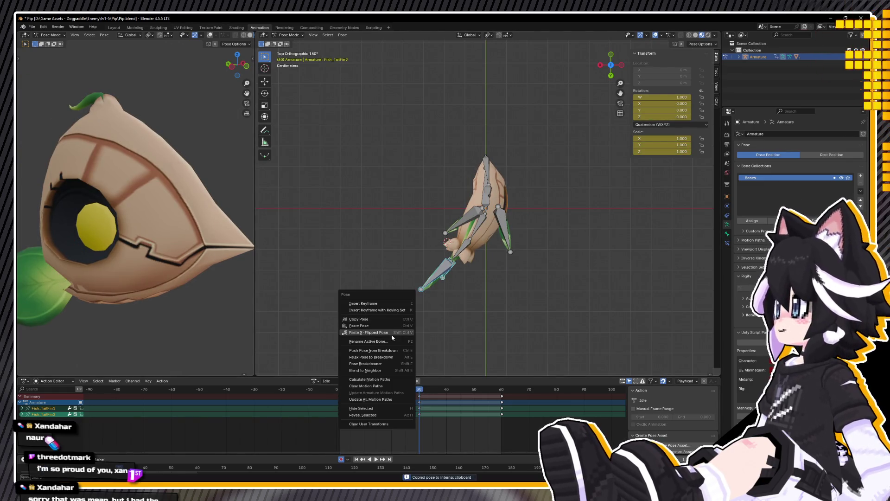
pyautogui.click(392, 337)
# Step: Copy the frame-12 tail-fin pose onto frame 42
pyautogui.press('Down')
pyautogui.rightClick(378, 323)
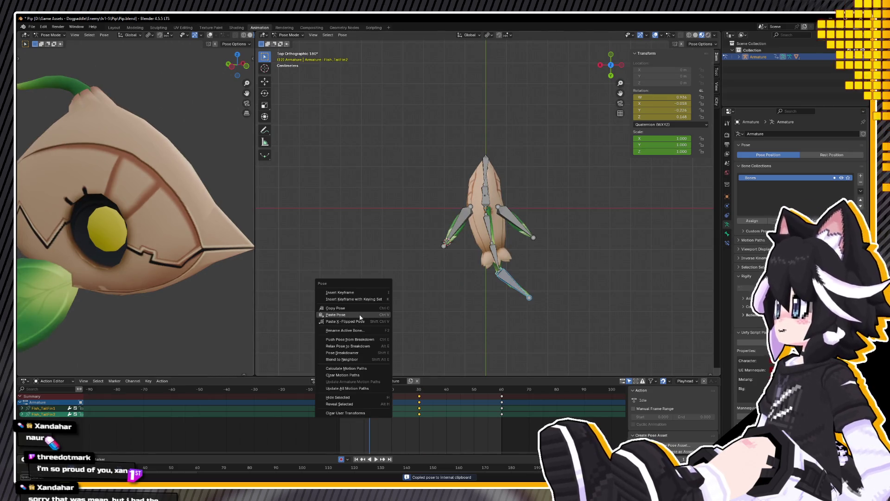
pyautogui.click(365, 310)
pyautogui.press('space')
pyautogui.click(452, 389)
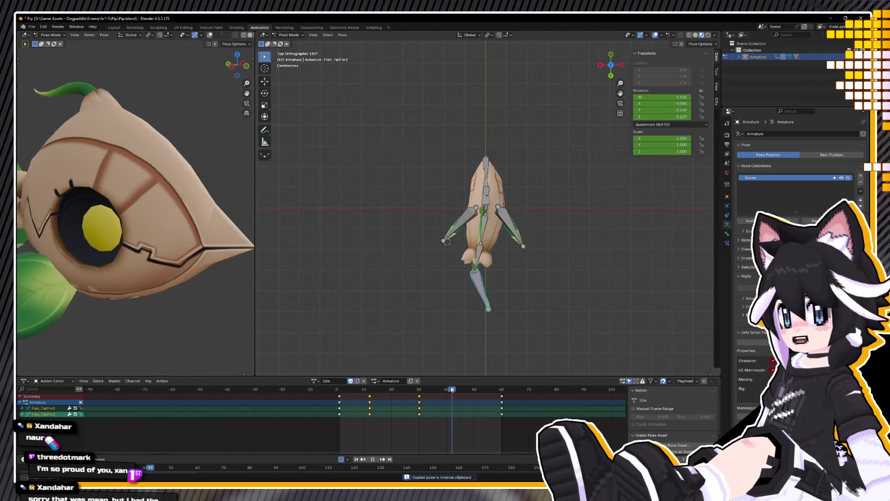
pyautogui.press('space')
pyautogui.rightClick(362, 322)
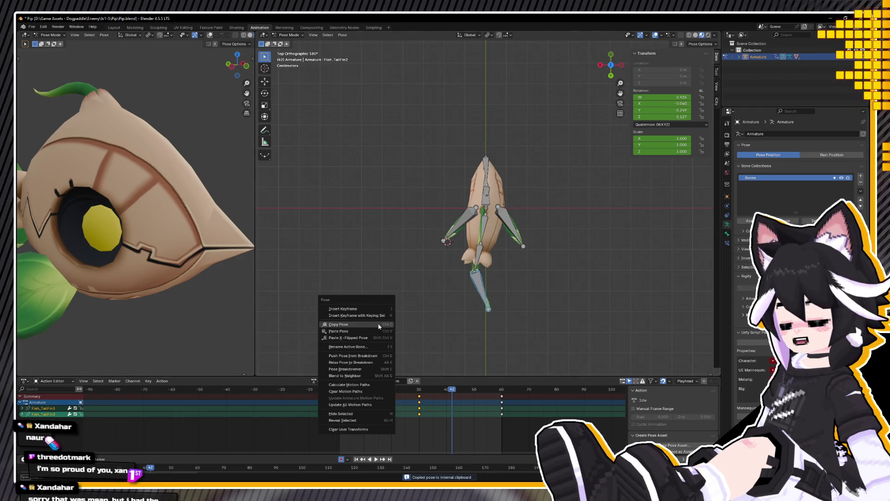
pyautogui.click(362, 330)
# Step: Copy the current tail-fin pose onto the last keyframe near frame 60 and replay
pyautogui.press('space')
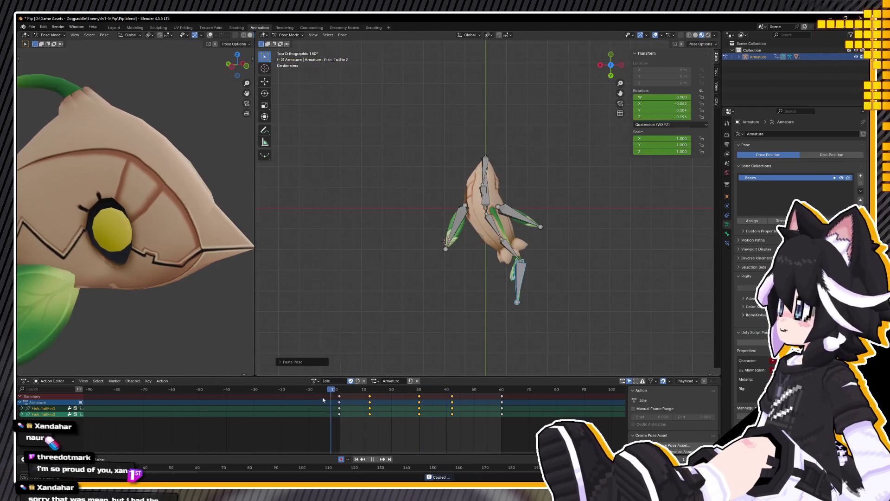
pyautogui.rightClick(440, 345)
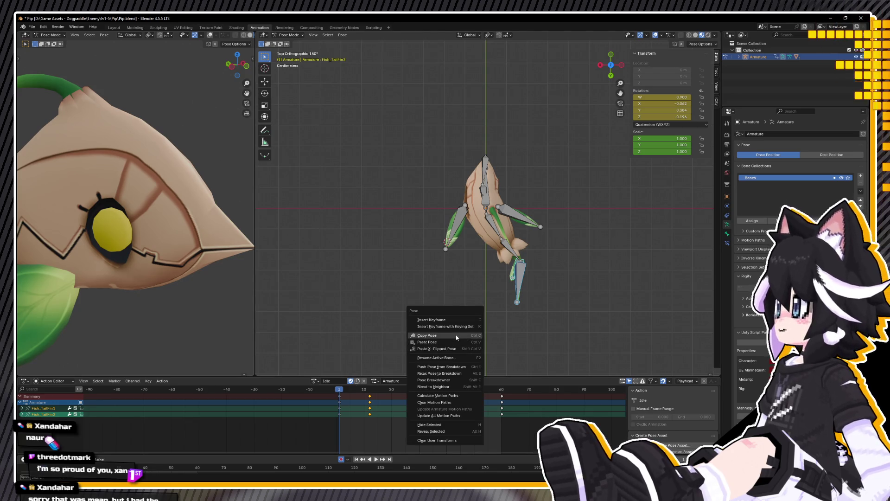
pyautogui.click(441, 338)
pyautogui.press('space')
pyautogui.click(504, 389)
pyautogui.rightClick(471, 317)
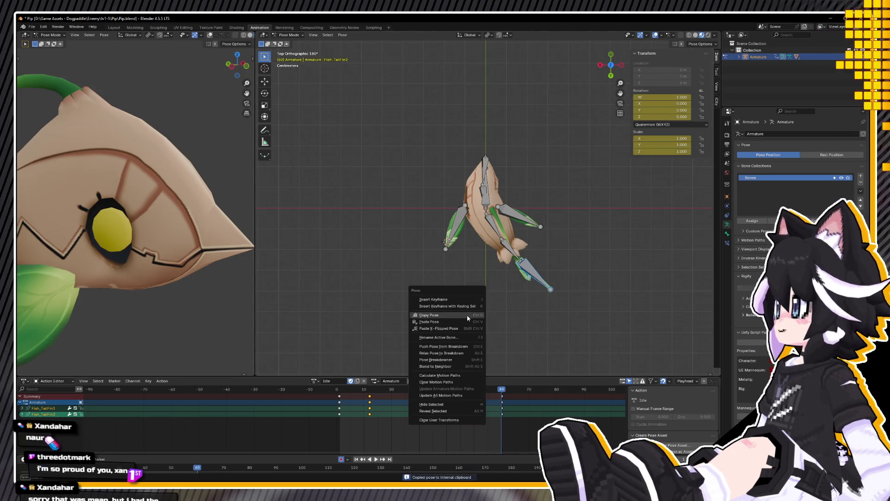
pyautogui.click(469, 326)
pyautogui.press('space')
pyautogui.click(376, 389)
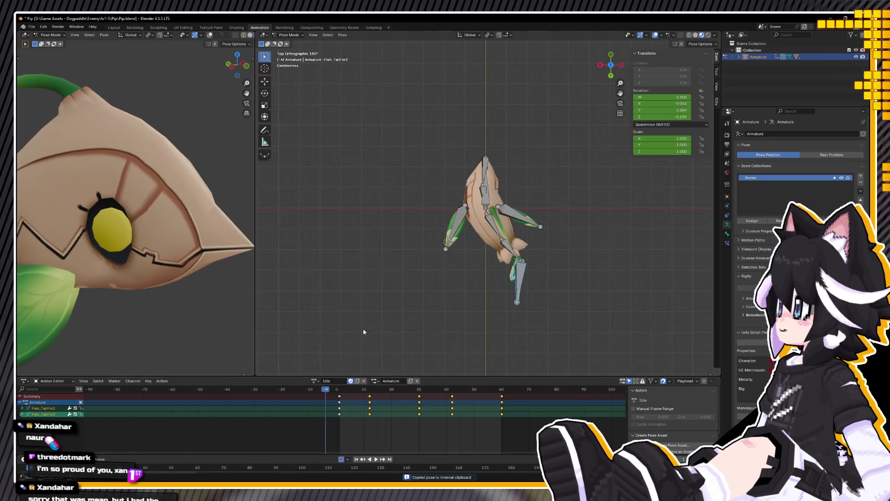
pyautogui.moveTo(469, 285)
pyautogui.mouseDown(button='middle')
pyautogui.moveTo(552, 232)
pyautogui.moveTo(515, 241)
pyautogui.moveTo(477, 254)
pyautogui.moveTo(569, 226)
pyautogui.moveTo(624, 231)
pyautogui.mouseUp(button='middle')
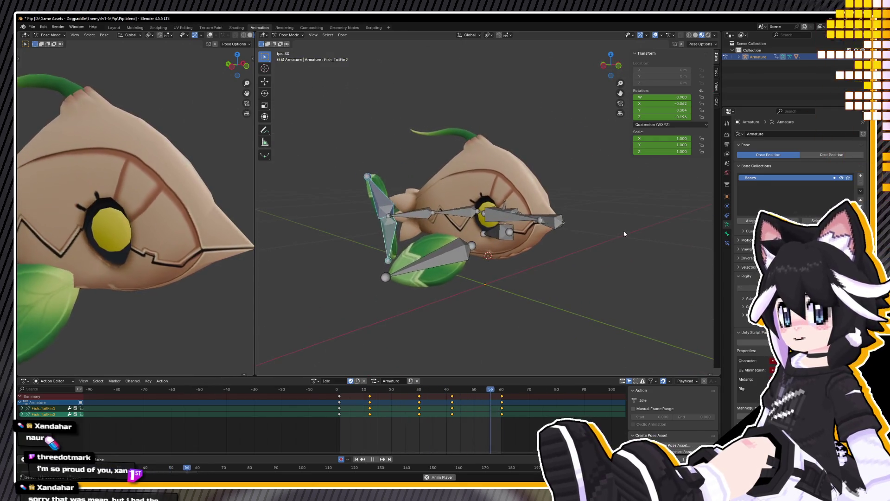
pyautogui.moveTo(601, 283)
pyautogui.mouseDown(button='middle')
pyautogui.moveTo(495, 176)
pyautogui.moveTo(580, 193)
pyautogui.moveTo(597, 206)
pyautogui.moveTo(547, 211)
pyautogui.mouseUp(button='middle')
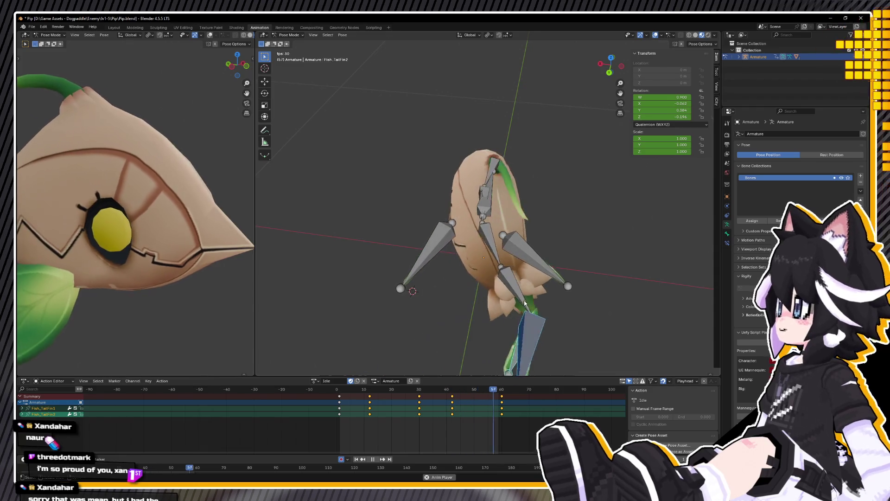
pyautogui.moveTo(524, 300)
pyautogui.mouseDown(button='middle')
pyautogui.moveTo(396, 268)
pyautogui.moveTo(454, 272)
pyautogui.mouseUp(button='middle')
pyautogui.scroll(-6, 42, 245)
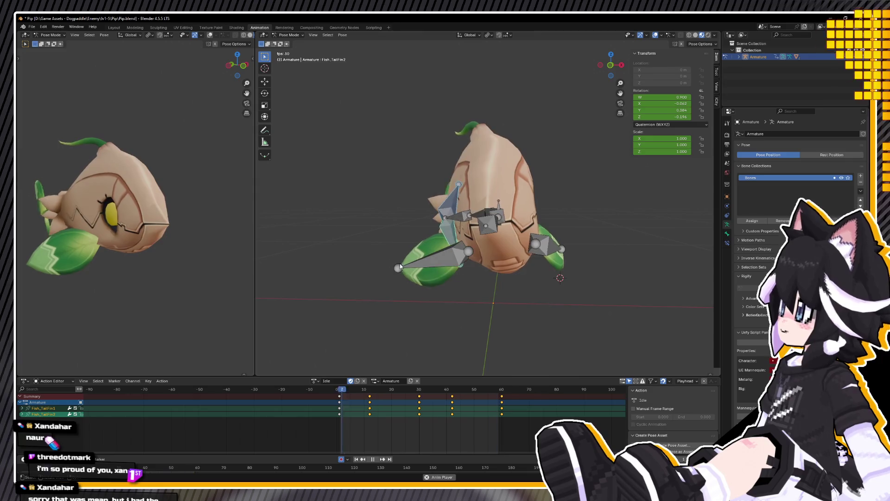
# Step: Move Fish_LeafFin.R along X and then freely to a new spot at frame 30
pyautogui.click(466, 254)
pyautogui.press('space')
pyautogui.press('Up')
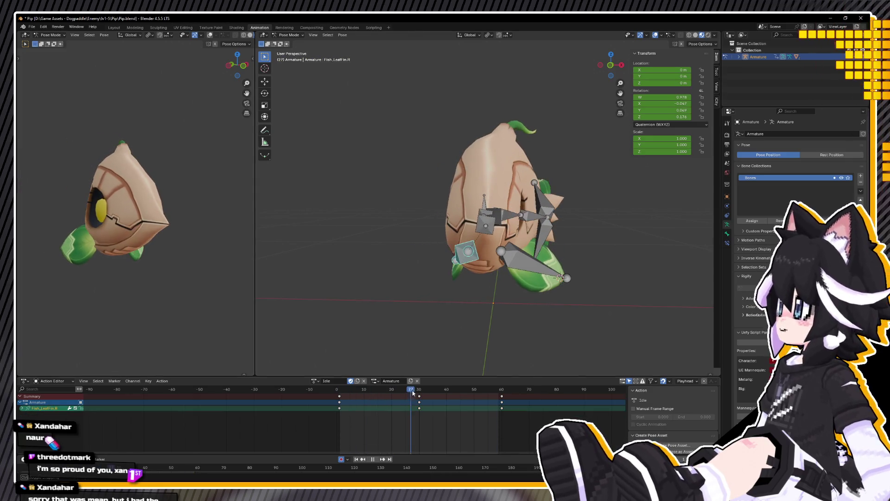
pyautogui.press('g')
pyautogui.press('x')
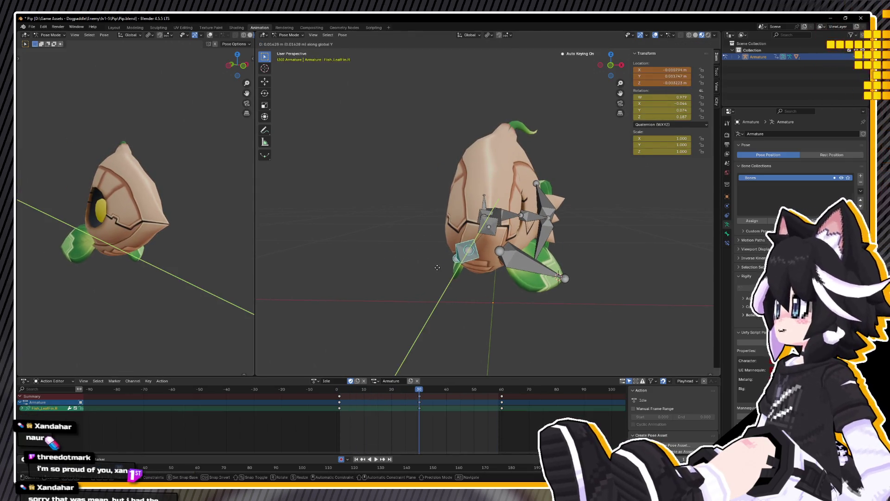
pyautogui.click(445, 269)
pyautogui.press('g')
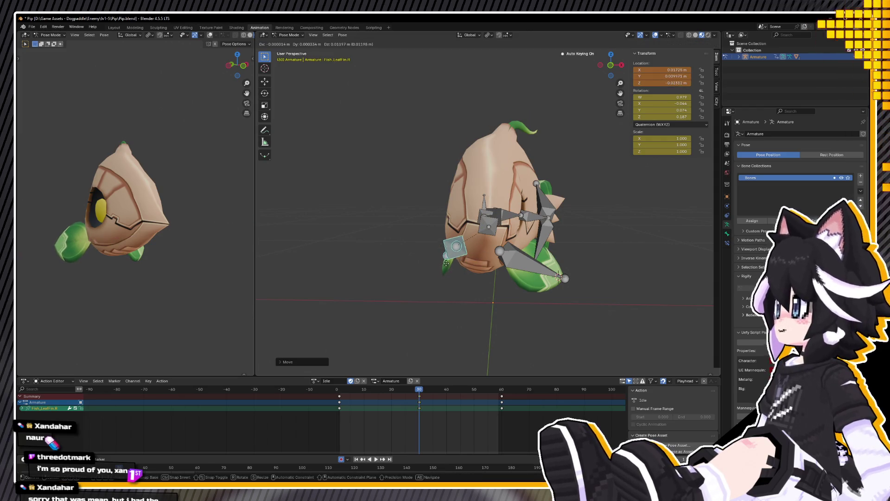
pyautogui.click(447, 262)
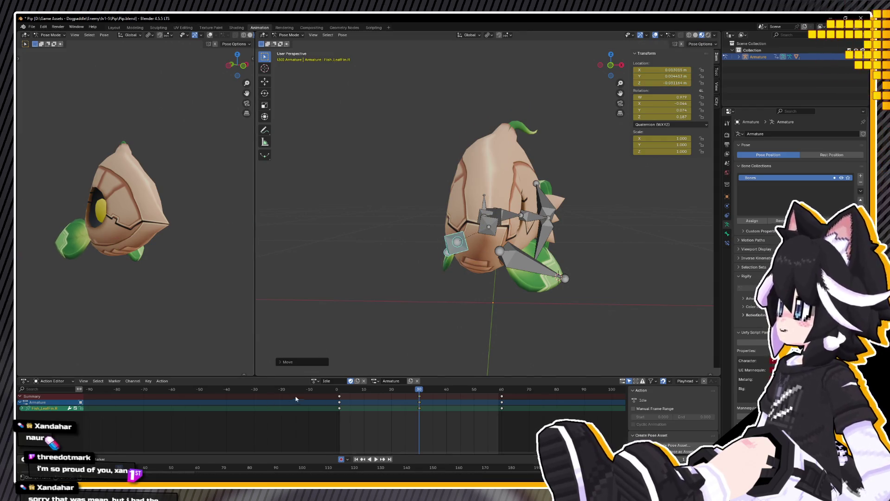
# Step: Copy the leaf fin's pose from near the start and paste it at frame 30
pyautogui.press('space')
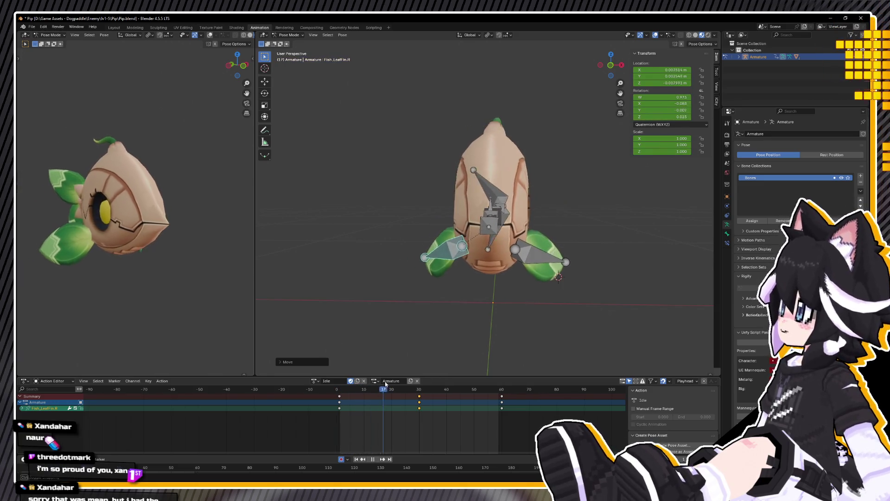
pyautogui.moveTo(353, 396); pyautogui.dragTo(422, 382)
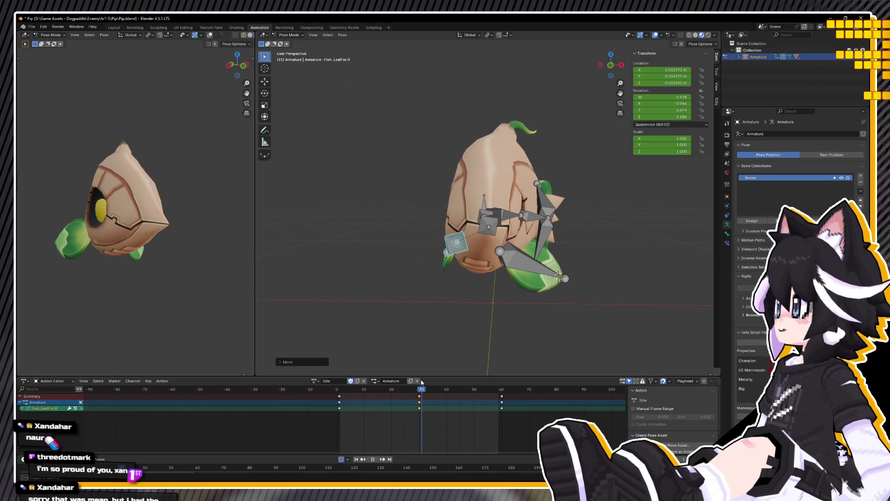
pyautogui.click(344, 394)
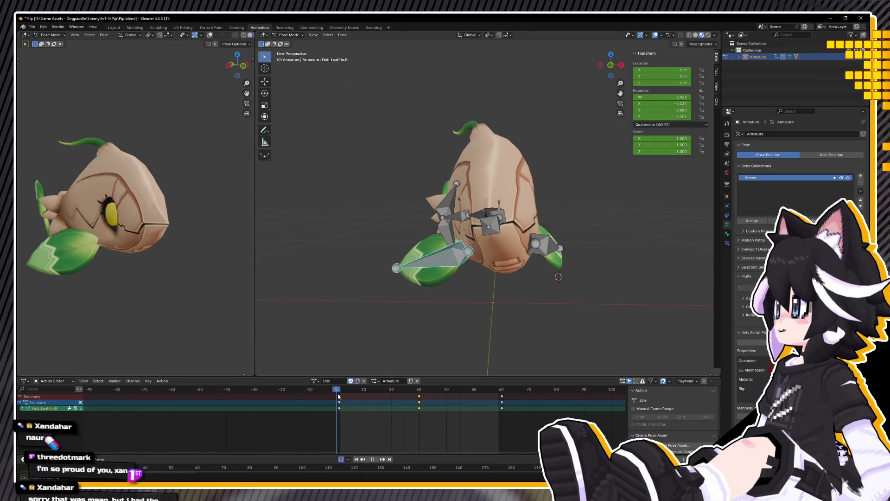
pyautogui.rightClick(379, 311)
pyautogui.click(379, 312)
pyautogui.press('Up')
pyautogui.rightClick(399, 314)
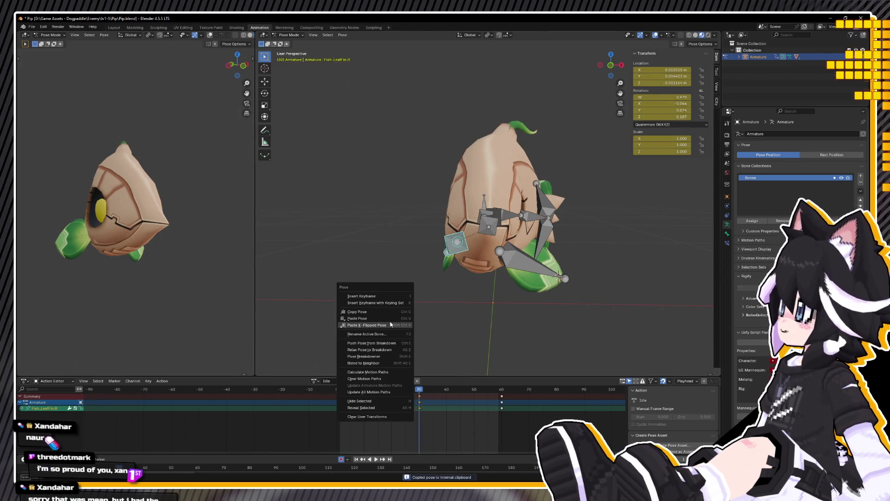
pyautogui.click(390, 324)
# Step: Copy the leaf fin's frame-1 pose and paste it again at frame 30
pyautogui.click(337, 394)
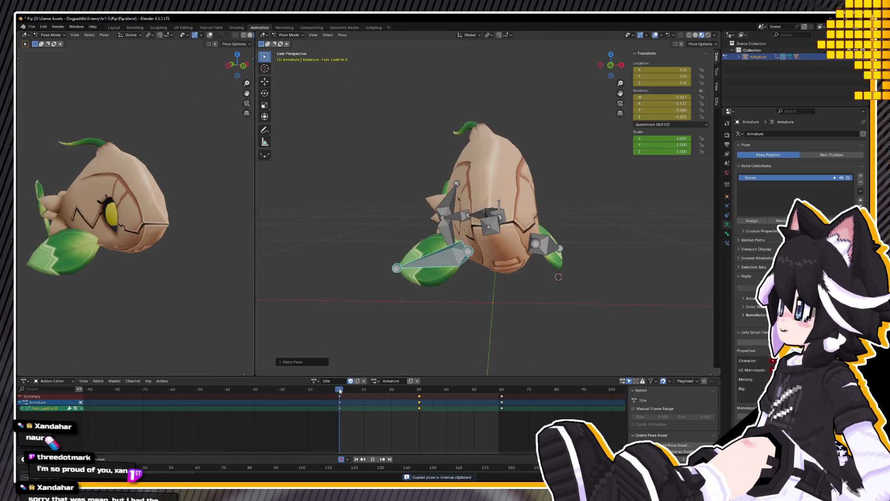
pyautogui.rightClick(366, 330)
pyautogui.click(331, 317)
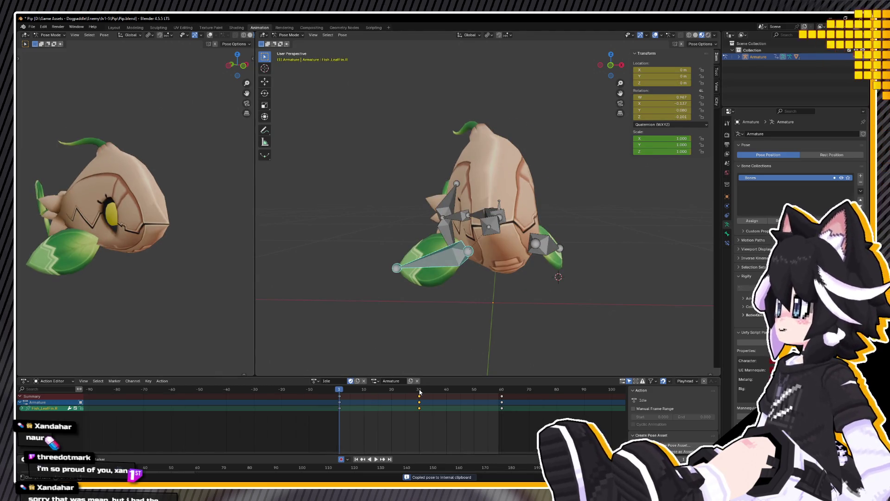
pyautogui.click(420, 392)
pyautogui.rightClick(402, 323)
pyautogui.click(382, 338)
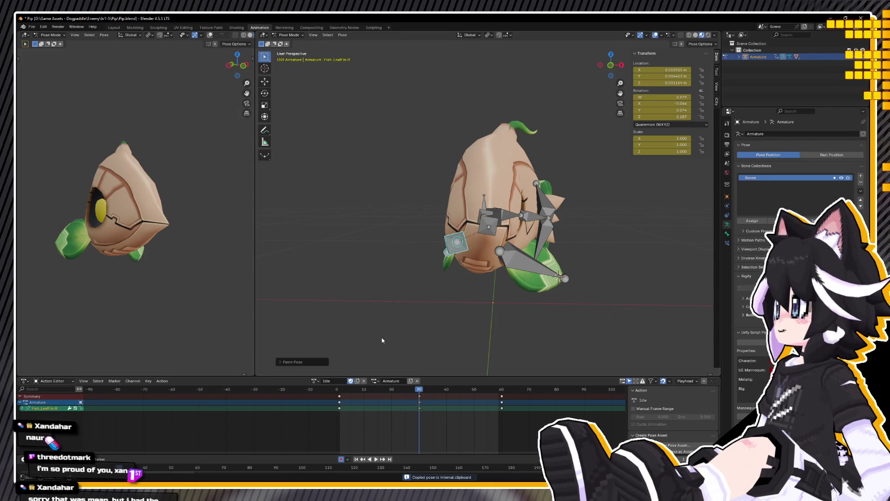
pyautogui.moveTo(420, 390); pyautogui.dragTo(418, 348, button='middle')
# Step: Play the Idle loop, deselect the bones and orbit around the rig to review it
pyautogui.press('space')
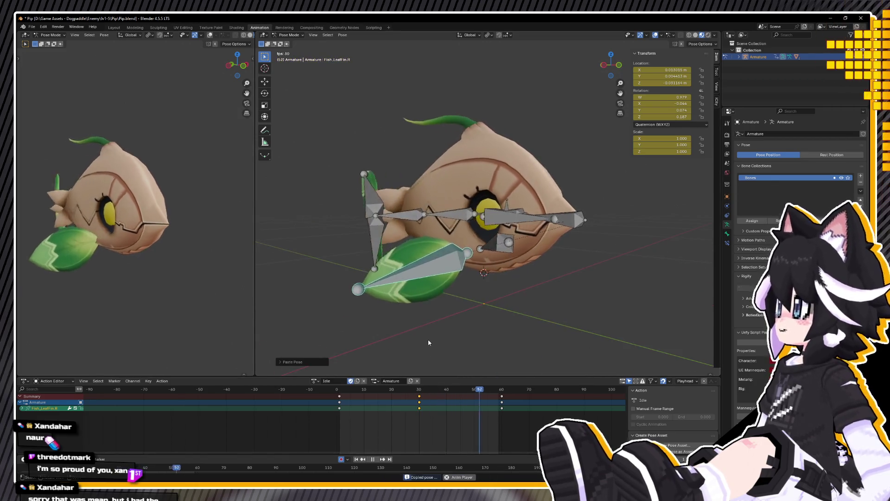
pyautogui.rightClick(107, 292)
pyautogui.click(193, 248)
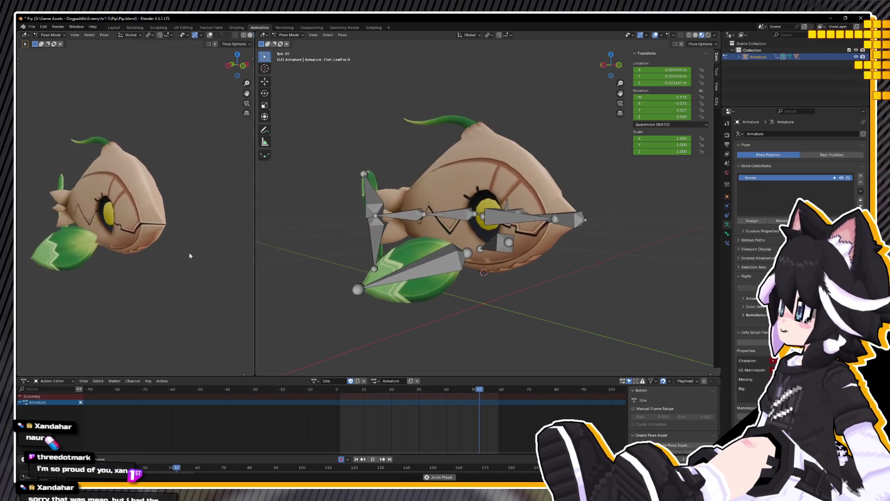
pyautogui.moveTo(127, 262); pyautogui.dragTo(68, 265, button='middle')
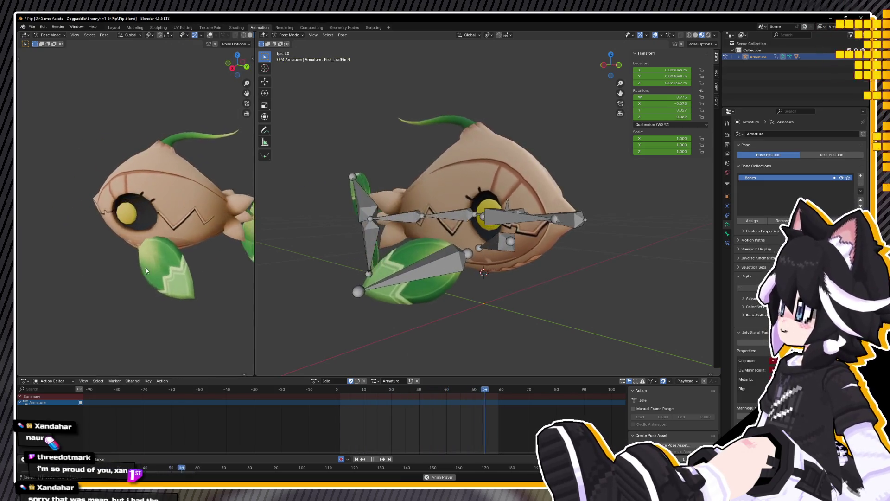
pyautogui.moveTo(504, 287)
pyautogui.mouseDown(button='middle')
pyautogui.moveTo(403, 292)
pyautogui.moveTo(545, 256)
pyautogui.mouseUp(button='middle')
pyautogui.press('space')
# Step: Select the other leaf fin, reposition it twice from a top-down view, and replay Idle
pyautogui.click(512, 277)
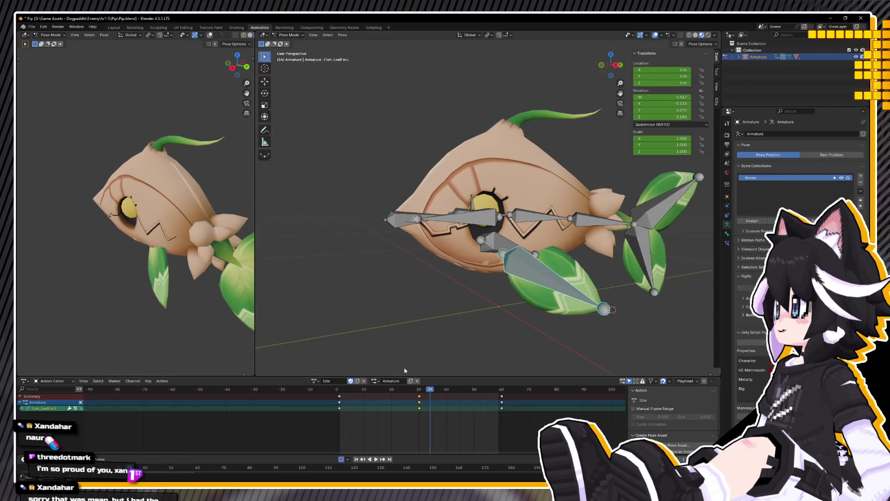
pyautogui.moveTo(352, 390); pyautogui.dragTo(334, 390)
pyautogui.press('space')
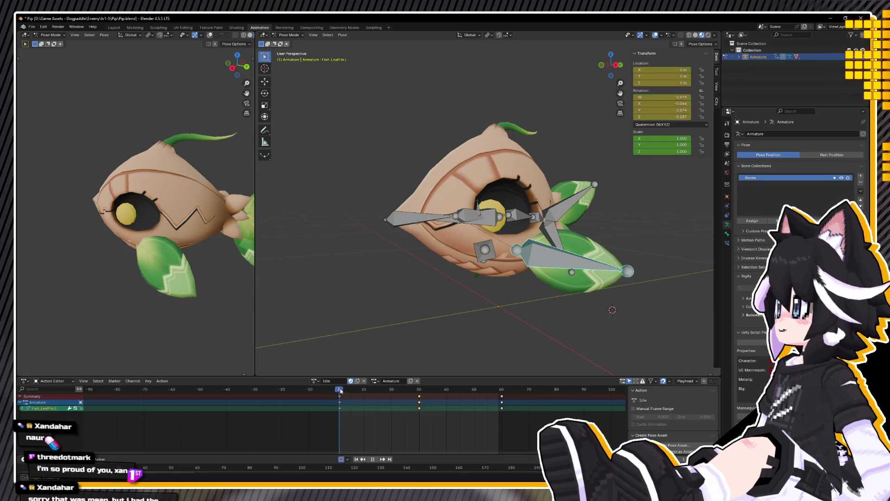
pyautogui.moveTo(495, 314)
pyautogui.keyDown('alt'); pyautogui.mouseDown(button='middle')
pyautogui.moveTo(465, 334)
pyautogui.moveTo(461, 360)
pyautogui.moveTo(536, 43)
pyautogui.mouseUp(button='middle'); pyautogui.keyUp('alt')
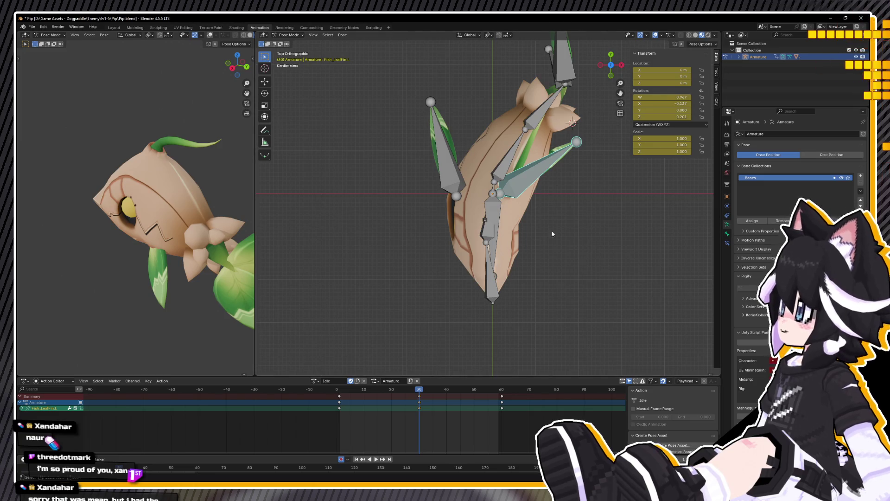
pyautogui.press('g')
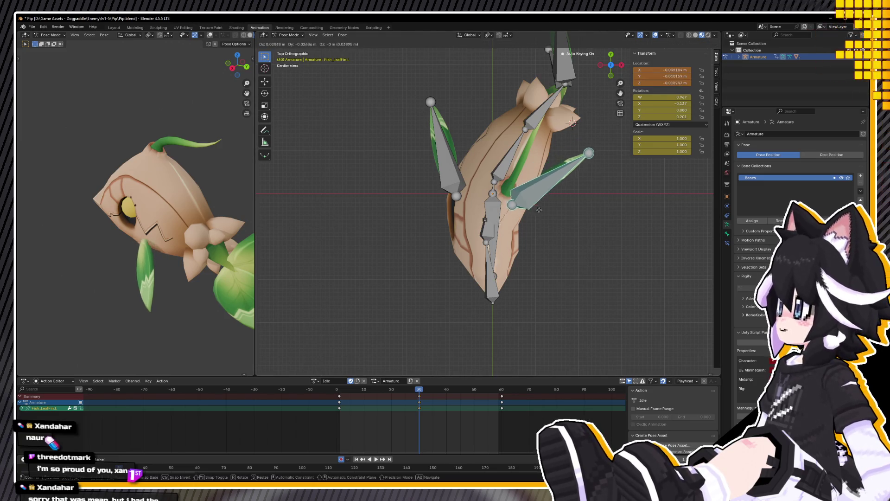
pyautogui.click(548, 219)
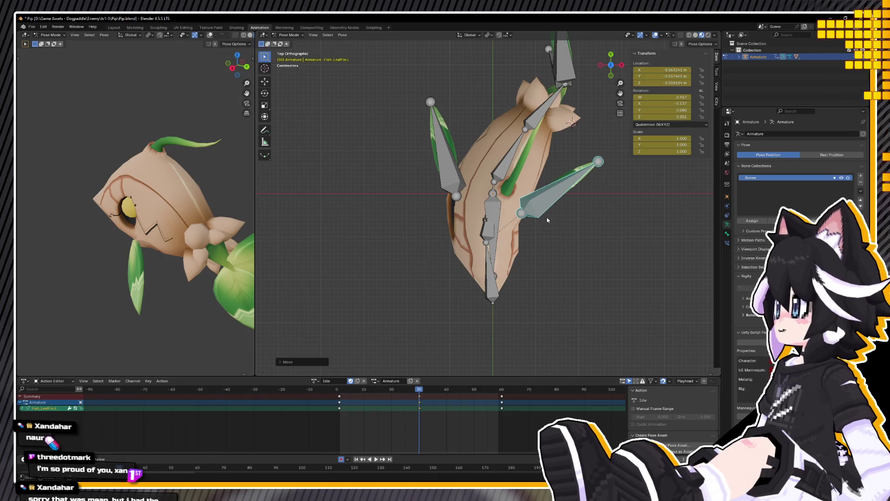
pyautogui.press('g')
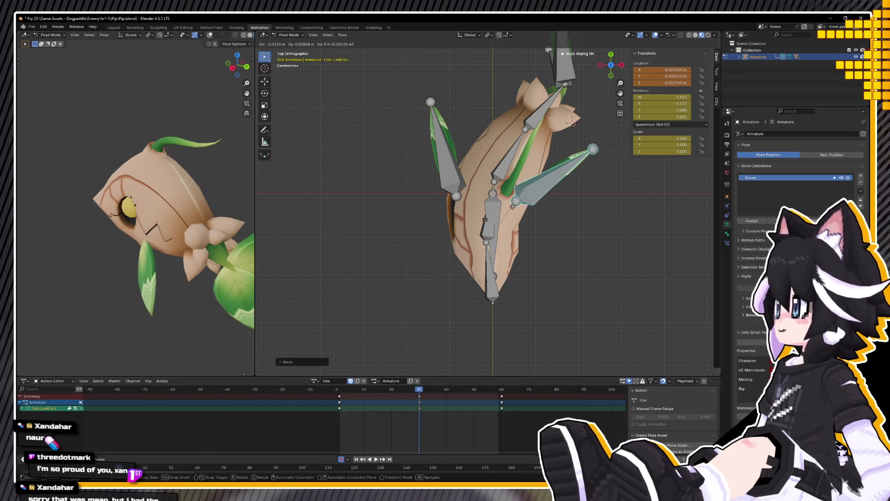
pyautogui.click(512, 205)
pyautogui.moveTo(513, 205)
pyautogui.mouseDown(button='middle')
pyautogui.moveTo(466, 121)
pyautogui.moveTo(508, 119)
pyautogui.moveTo(364, 288)
pyautogui.mouseUp(button='middle')
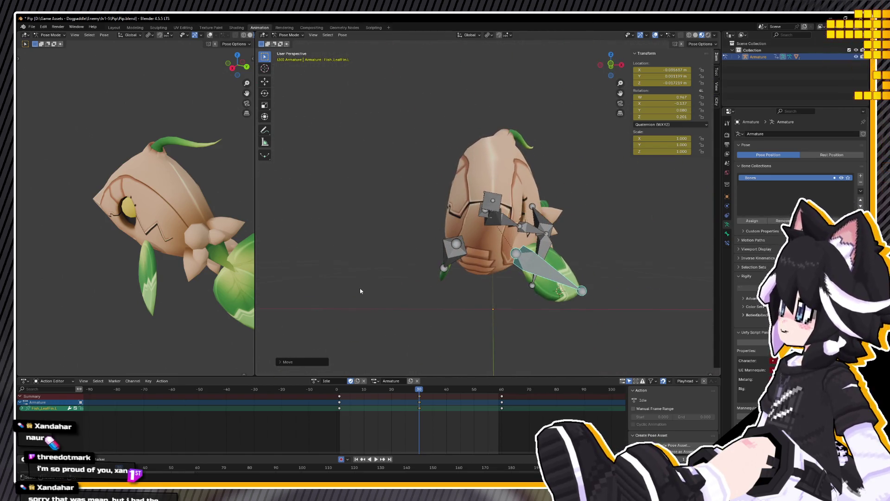
pyautogui.press('space')
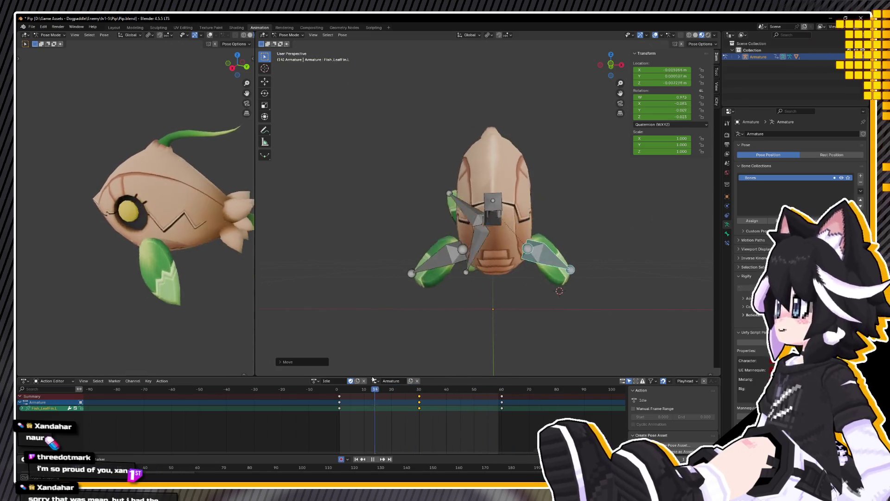
# Step: Play the Idle loop while orbiting out to see the whole fish
pyautogui.scroll(-3, 455, 309)
pyautogui.moveTo(455, 309); pyautogui.dragTo(473, 261, button='middle')
pyautogui.press('space')
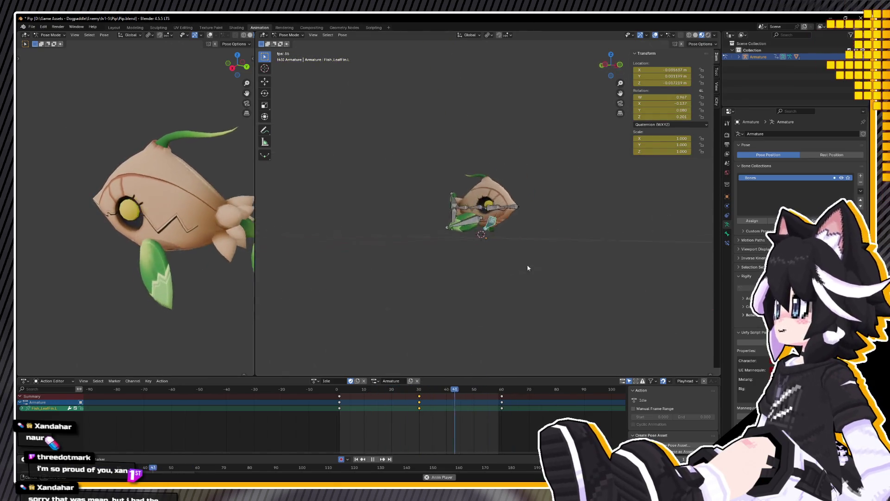
pyautogui.moveTo(557, 270); pyautogui.dragTo(549, 296, button='middle')
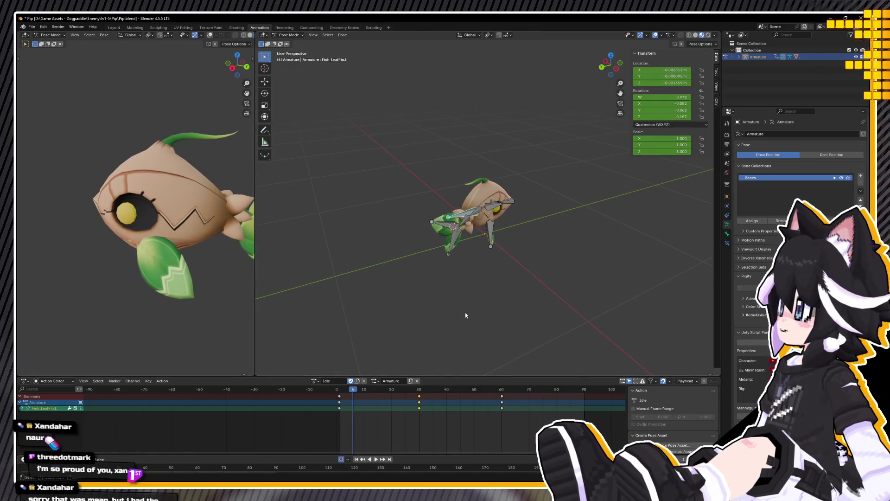
pyautogui.press('a')
# Step: Select all bones and keyframes, then scale the keys so the loop runs to frame 90
pyautogui.press('space')
pyautogui.moveTo(523, 395); pyautogui.dragTo(301, 401)
pyautogui.hotkey('shift', 'Left')
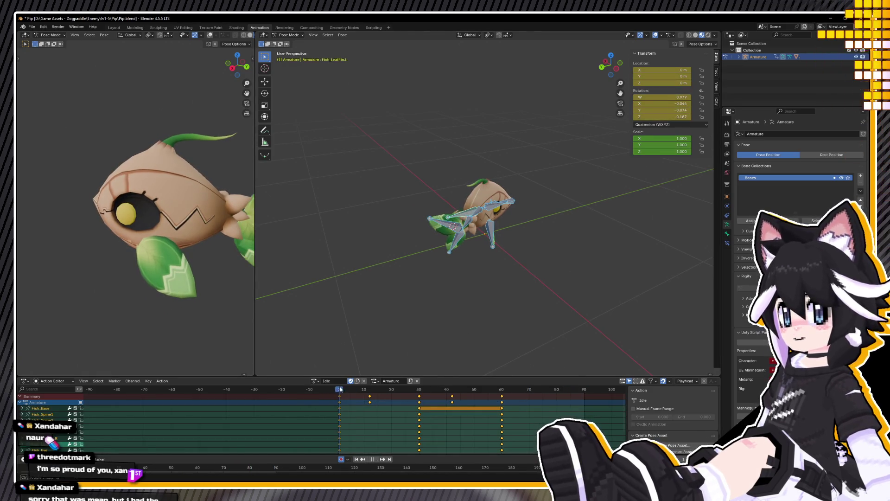
pyautogui.press('s')
pyautogui.click(117, 403)
pyautogui.press('space')
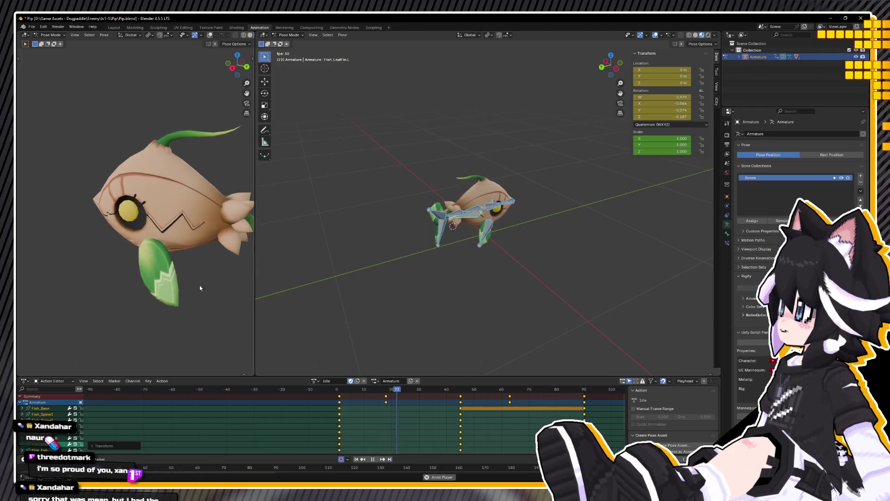
# Step: Try several easing modes on the selected Idle keyframes
pyautogui.click(312, 397)
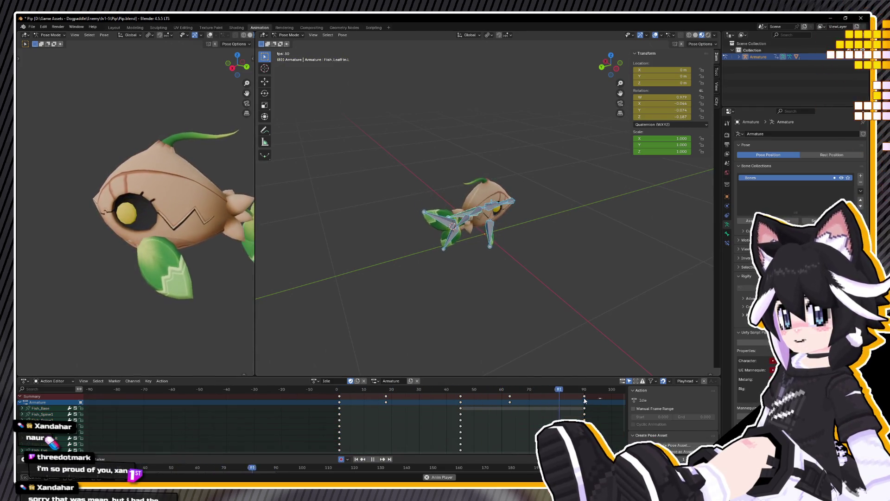
pyautogui.rightClick(337, 392)
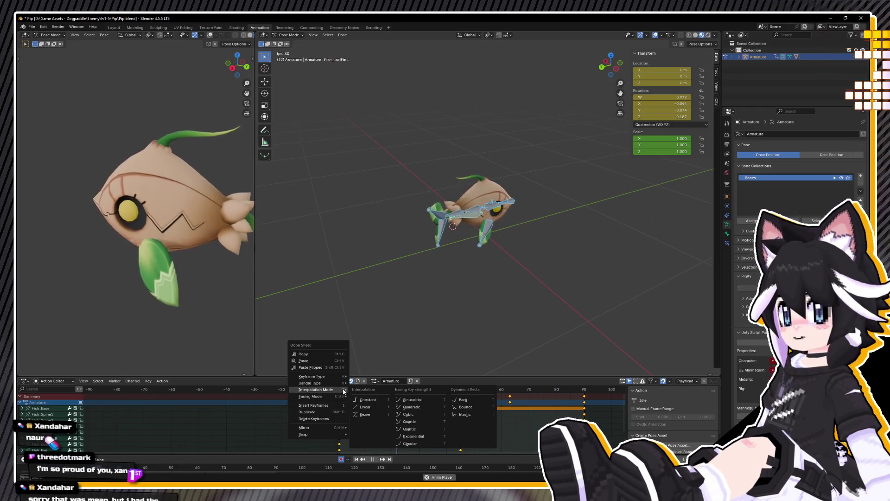
pyautogui.moveTo(328, 384)
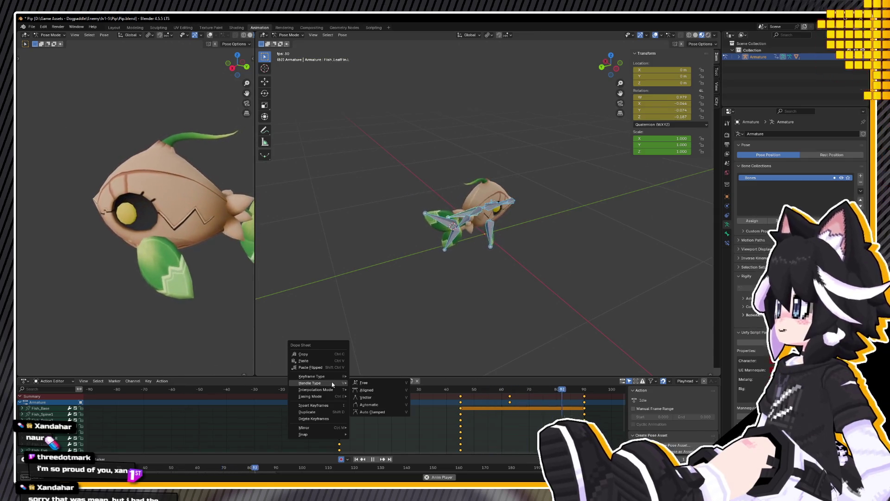
pyautogui.click(380, 403)
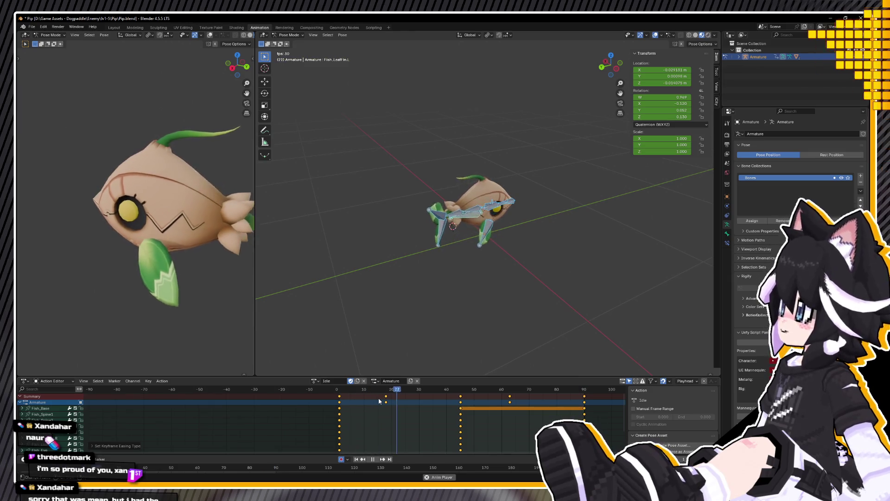
pyautogui.rightClick(340, 398)
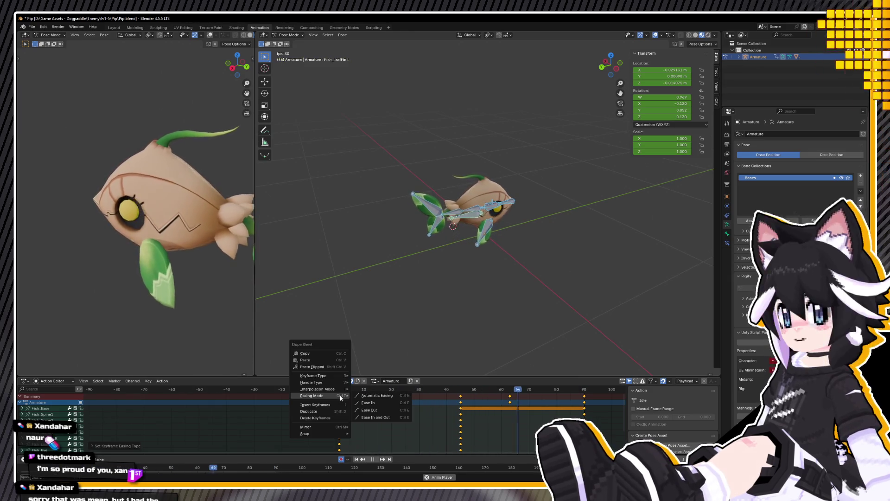
pyautogui.click(377, 415)
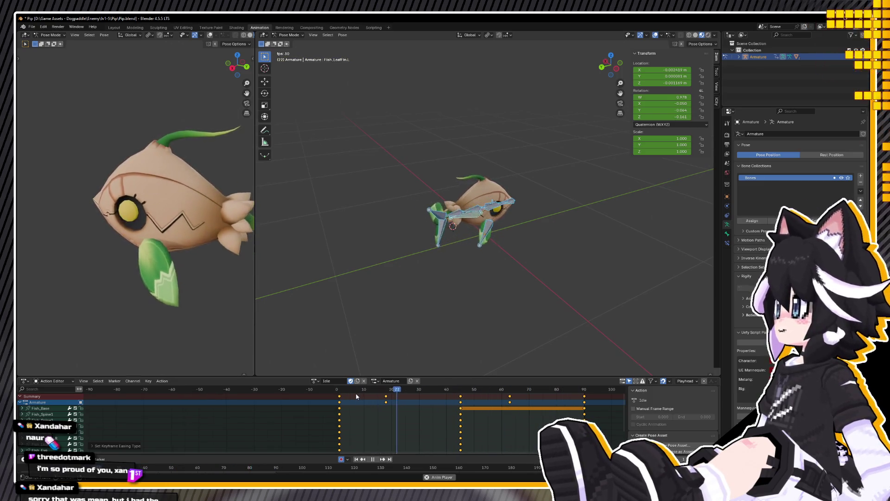
pyautogui.rightClick(352, 395)
pyautogui.moveTo(357, 395)
pyautogui.click(393, 400)
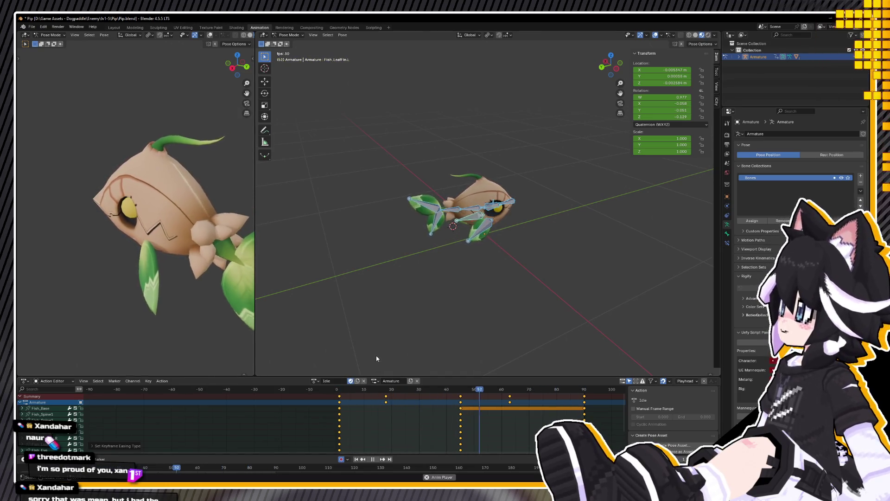
pyautogui.press('space')
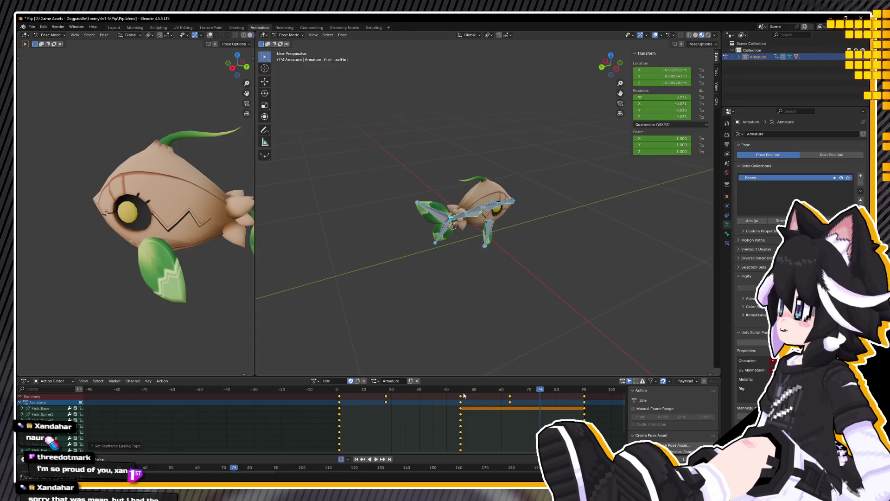
# Step: At frame 46, set the keyframes' easing to Ease In and Out and play it back
pyautogui.click(462, 395)
pyautogui.rightClick(462, 399)
pyautogui.moveTo(460, 398)
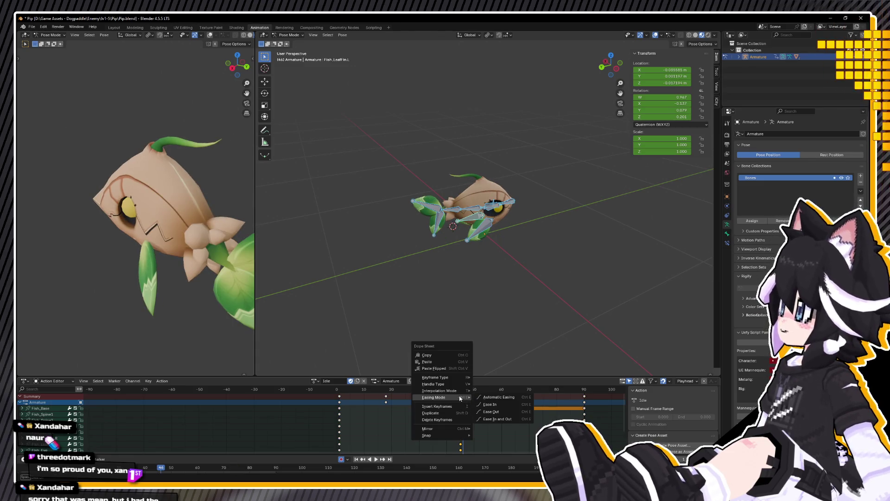
pyautogui.click(486, 419)
pyautogui.press('space')
pyautogui.click(340, 397)
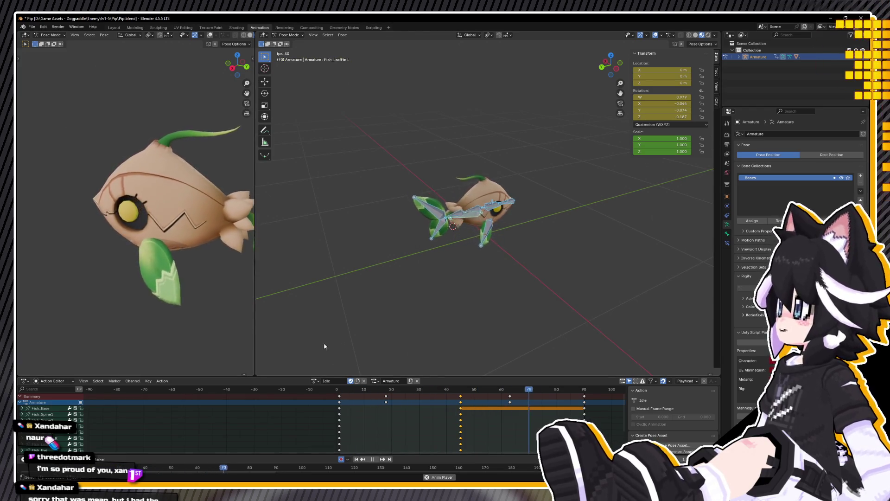
# Step: Zoom in until the fish fills the view and watch the eased Idle loop
pyautogui.moveTo(344, 237); pyautogui.dragTo(408, 229, button='middle')
pyautogui.scroll(5, 509, 213)
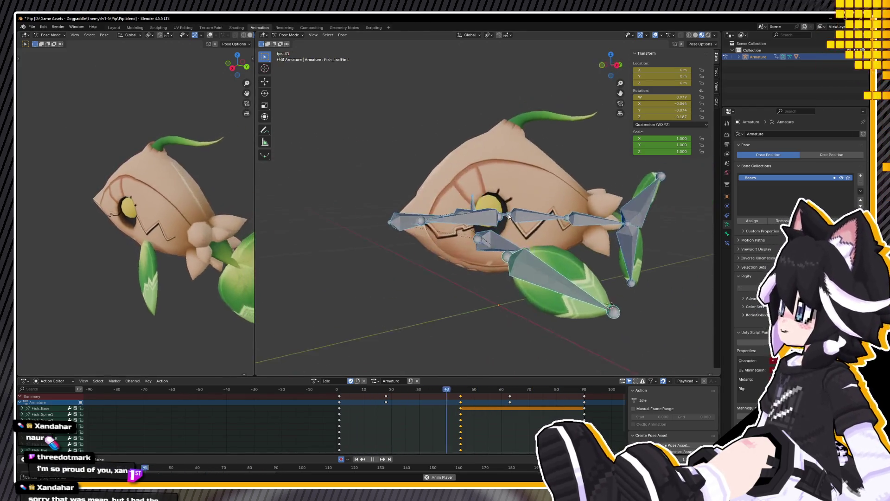
pyautogui.moveTo(508, 214); pyautogui.dragTo(525, 213, button='middle')
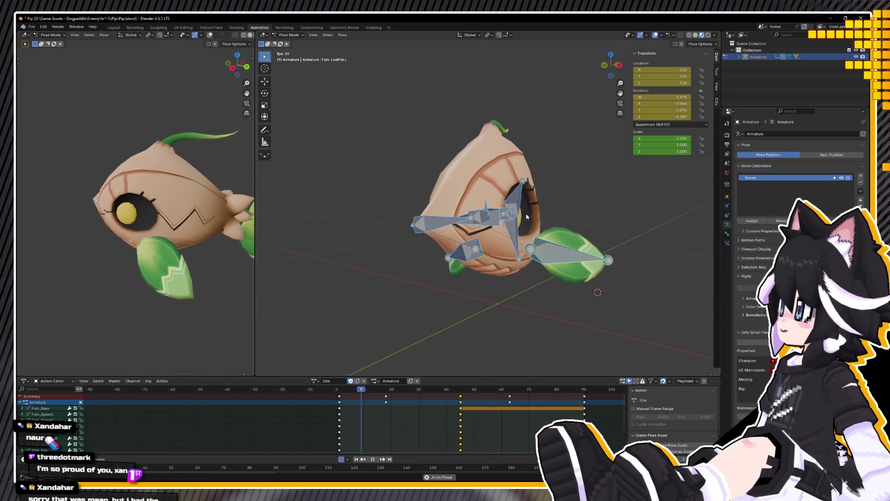
pyautogui.press('space')
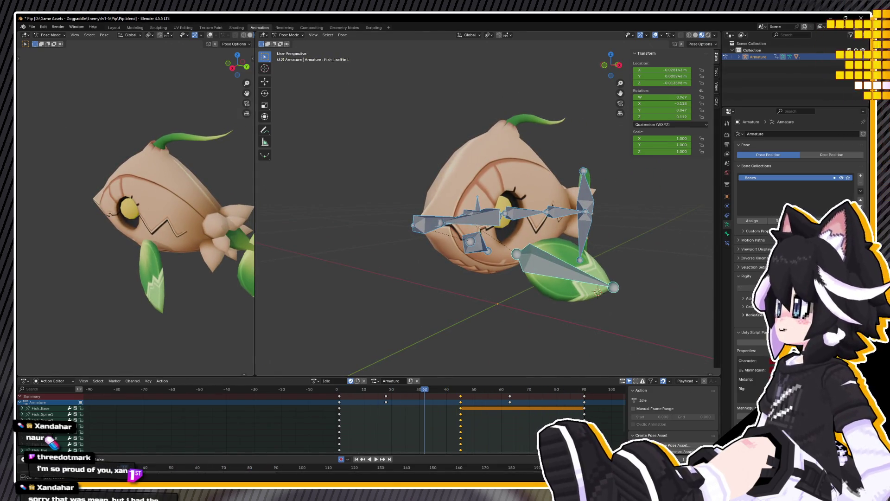
pyautogui.press('space')
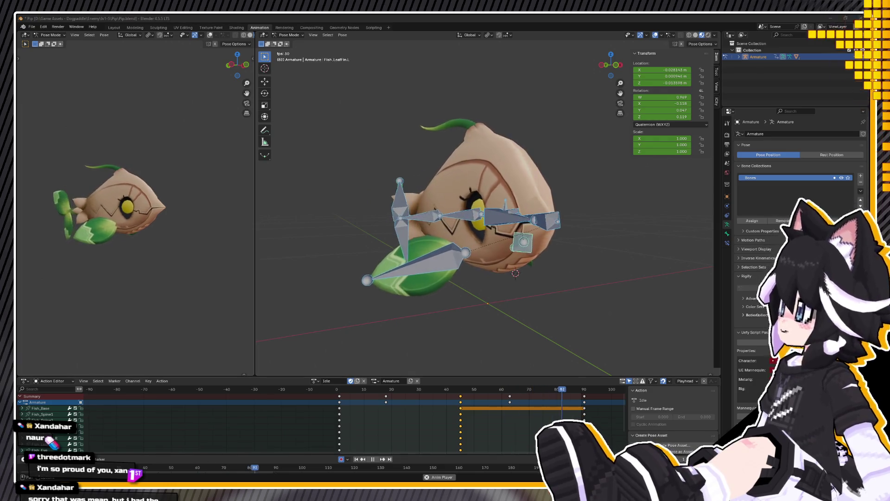
# Step: Duplicate the Idle action and name the copy 'Move'
pyautogui.click(358, 382)
pyautogui.click(336, 381)
pyautogui.write('M')
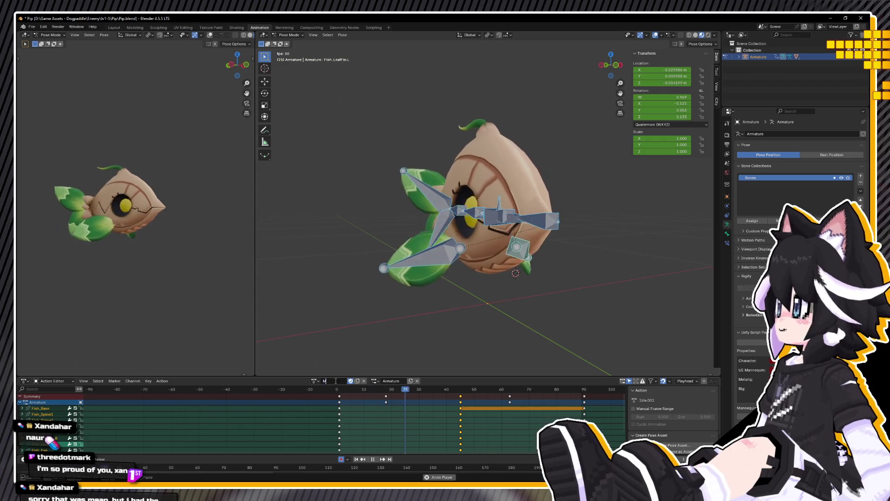
pyautogui.write('ove')
pyautogui.press('Return')
# Step: From a side view, select Fish_Spine1 and try a rotation, then cancel it
pyautogui.press('Escape')
pyautogui.press('ctrl+KP_3')
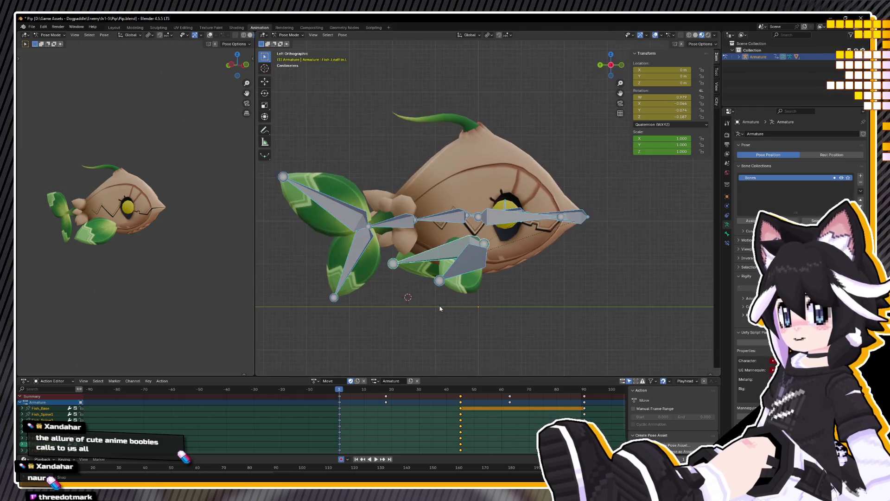
pyautogui.click(579, 217)
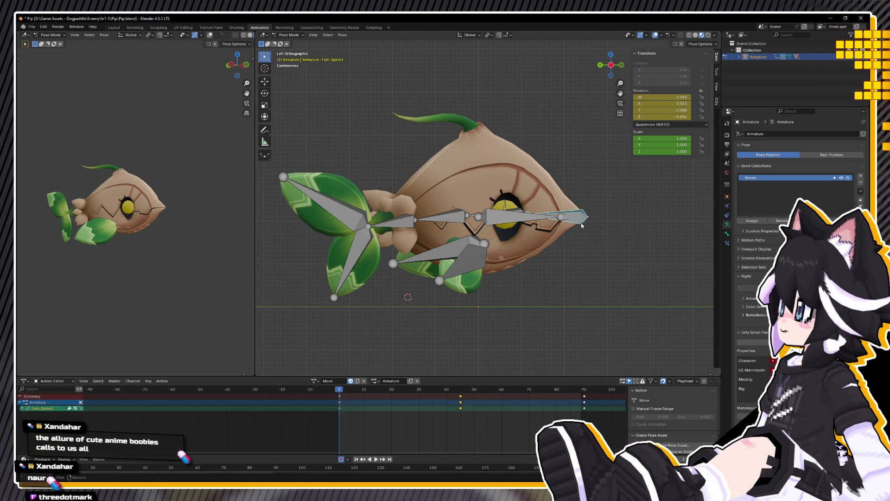
pyautogui.press('r')
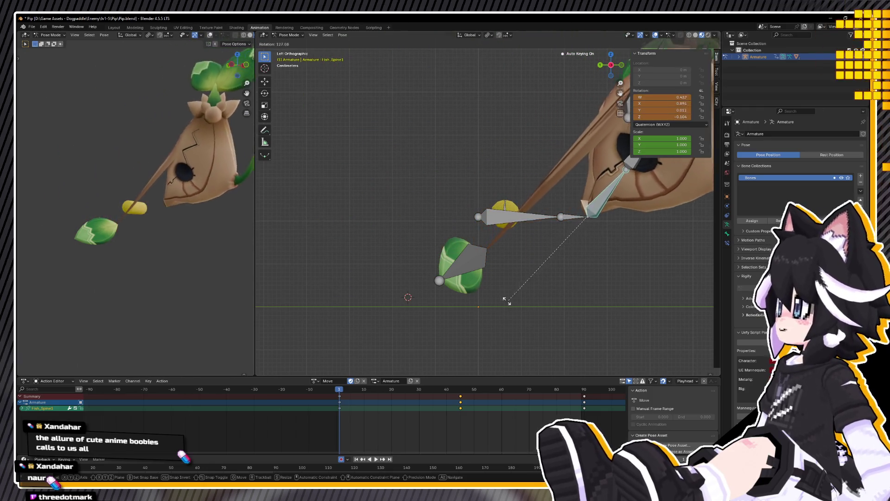
pyautogui.press('Escape')
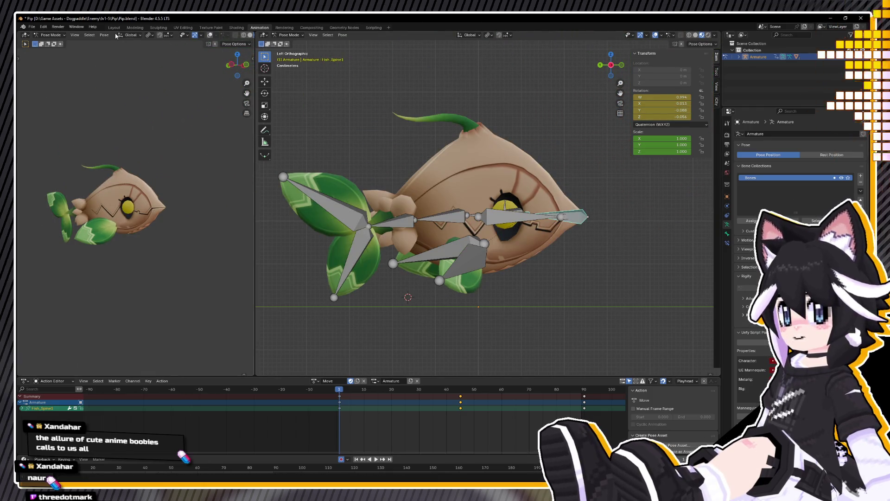
# Step: Switch to the Layout workspace and put the armature in Edit Mode
pyautogui.click(114, 27)
pyautogui.moveTo(480, 289)
pyautogui.mouseDown(button='middle')
pyautogui.moveTo(480, 266)
pyautogui.moveTo(396, 241)
pyautogui.moveTo(403, 245)
pyautogui.mouseUp(button='middle')
pyautogui.press('Tab')
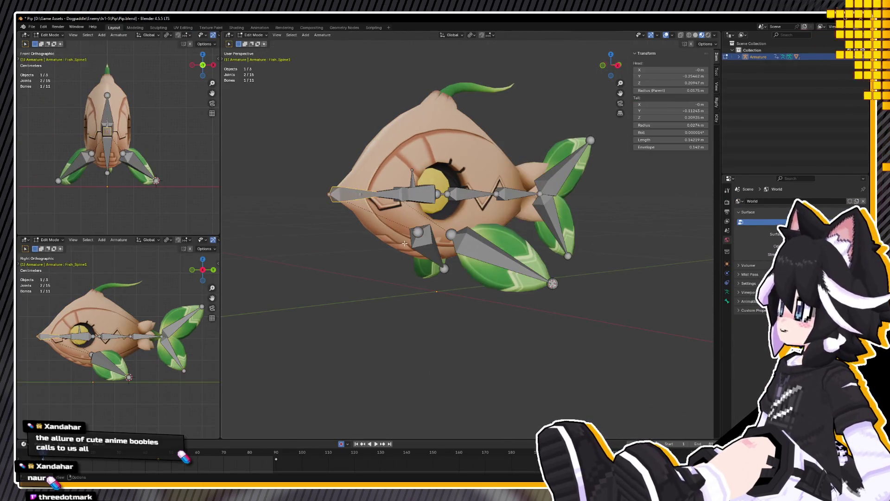
# Step: Inspect Fish_LeafFin.R and Fish_LeafFin.L in rest pose, then return via Modeling to Animation
pyautogui.click(418, 242)
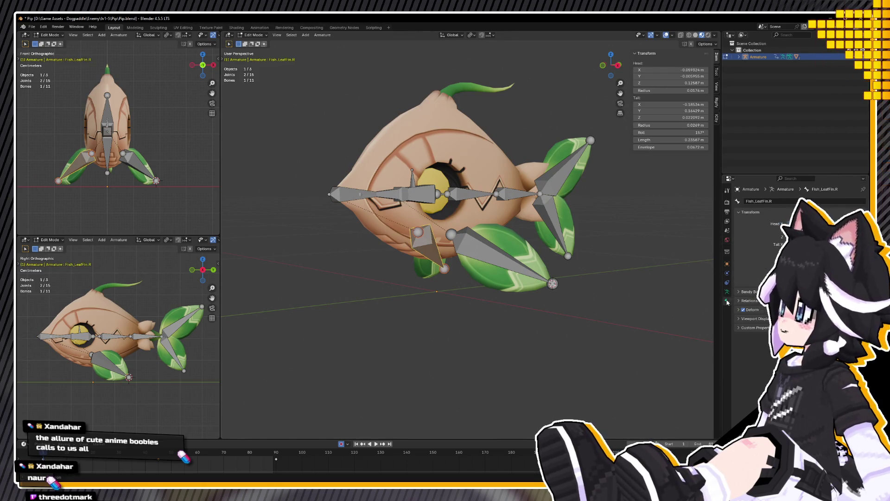
pyautogui.click(454, 254)
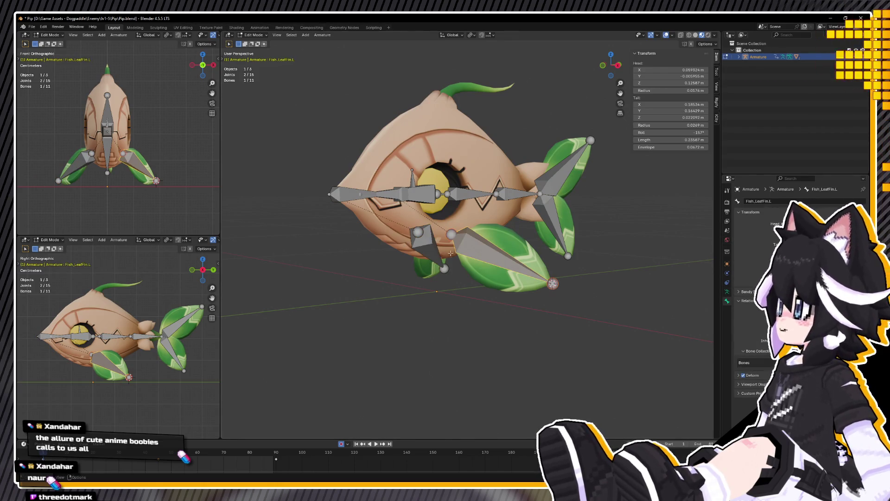
pyautogui.click(411, 246)
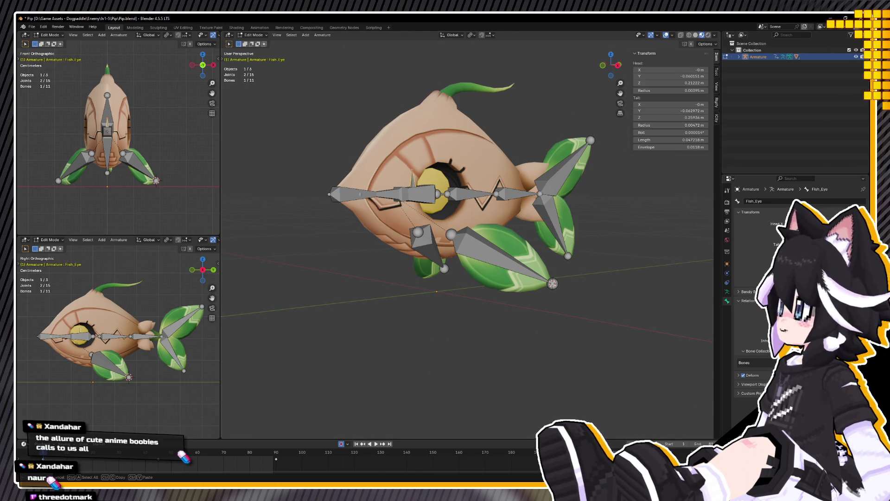
pyautogui.click(134, 28)
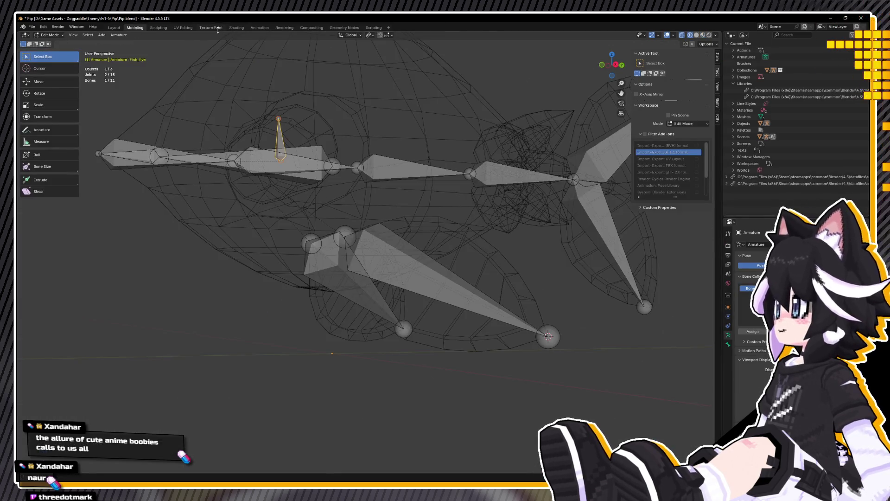
pyautogui.click(259, 28)
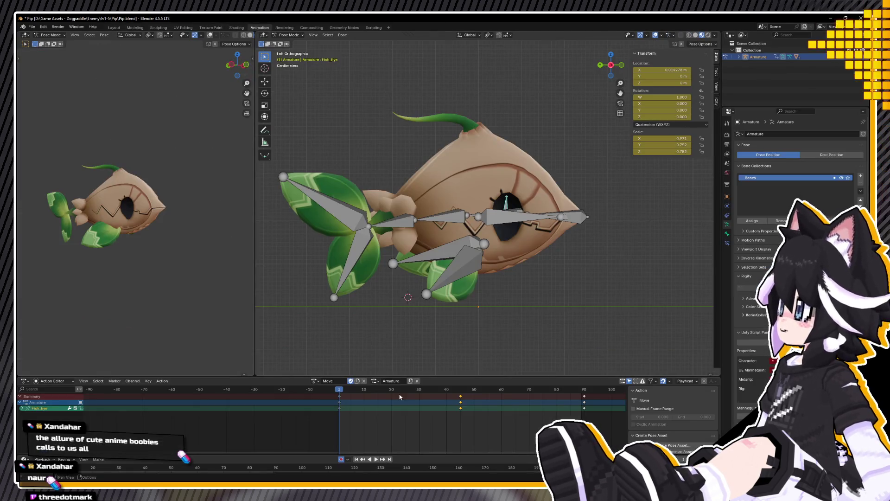
# Step: Make Idle the active action and scrub back to frame 1
pyautogui.click(317, 382)
pyautogui.click(327, 406)
pyautogui.press('space')
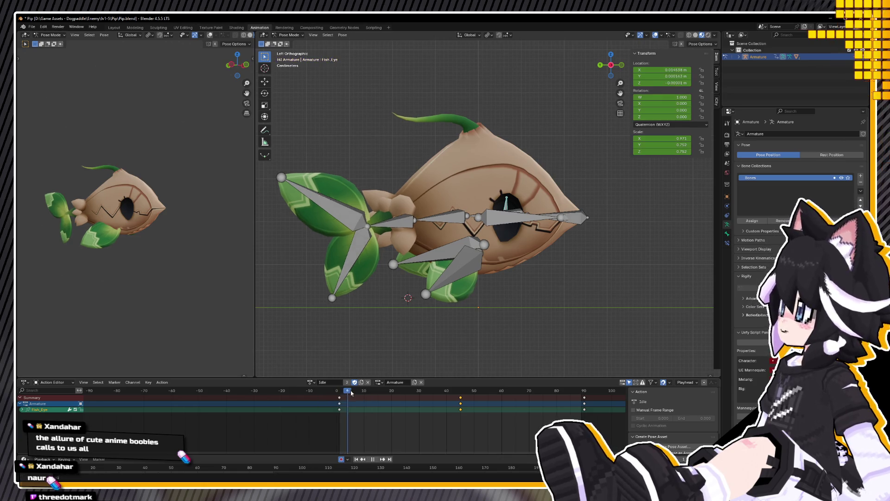
pyautogui.moveTo(403, 395); pyautogui.dragTo(339, 404)
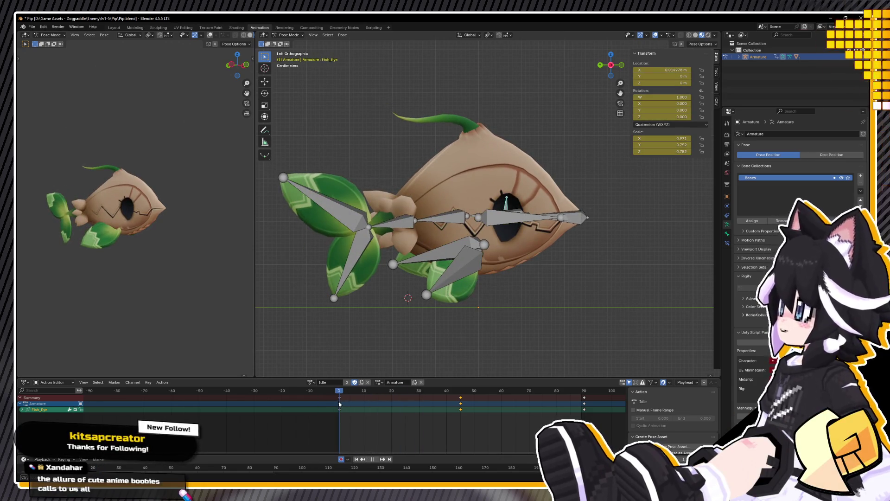
# Step: Experiment with rotating and X-scaling the Fish_Eye bone, then undo the changes
pyautogui.moveTo(441, 209); pyautogui.dragTo(510, 195, button='middle')
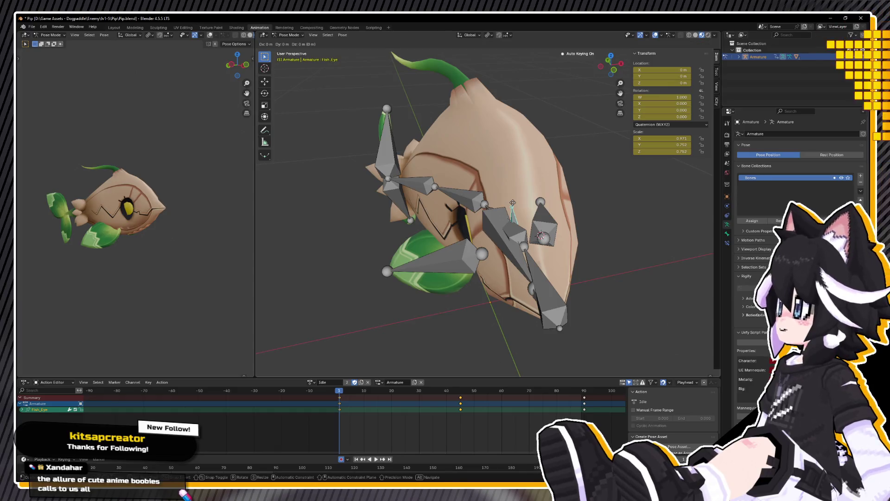
pyautogui.press('r')
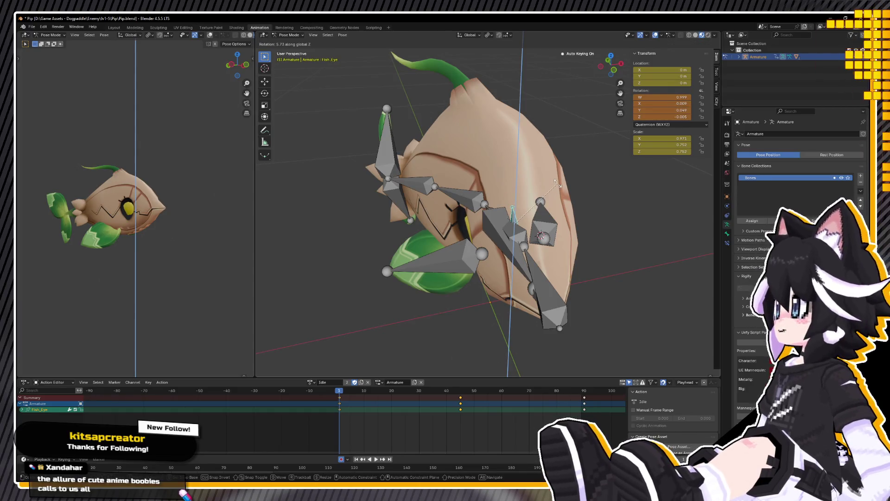
pyautogui.press('Escape')
pyautogui.press('s')
pyautogui.press('x')
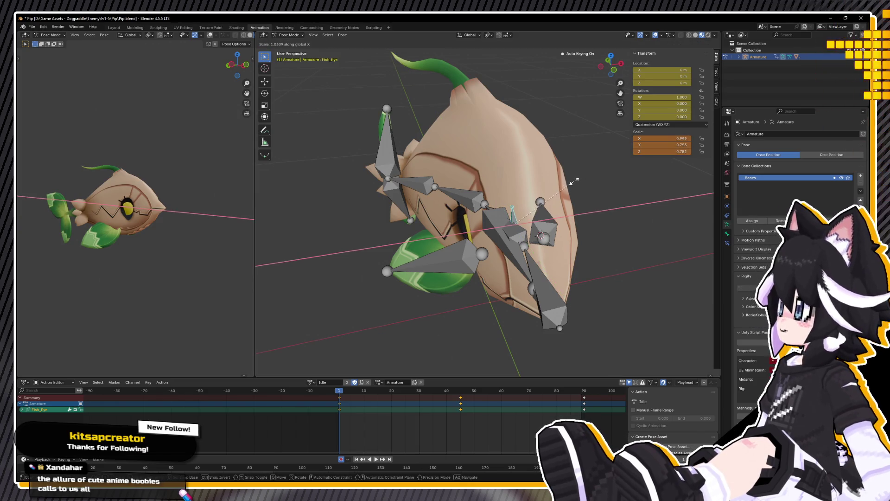
pyautogui.click(576, 181)
pyautogui.moveTo(576, 180); pyautogui.dragTo(558, 184, button='middle')
pyautogui.moveTo(507, 178); pyautogui.dragTo(403, 228, button='middle')
pyautogui.hotkey('ctrl', 'z')
pyautogui.hotkey('ctrl', 'z')
pyautogui.hotkey('ctrl', 'z')
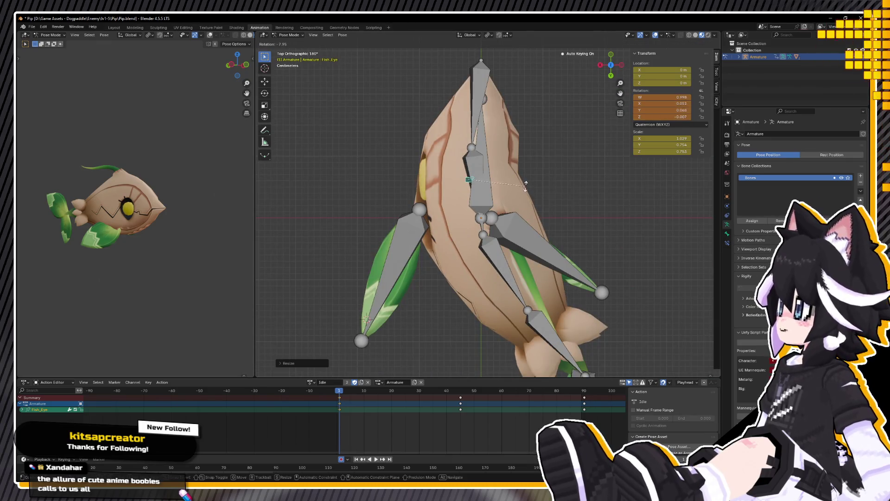
pyautogui.press('KP_5')
# Step: From a side view, select all rig bones for copying their pose
pyautogui.moveTo(526, 200); pyautogui.dragTo(701, 149, button='middle')
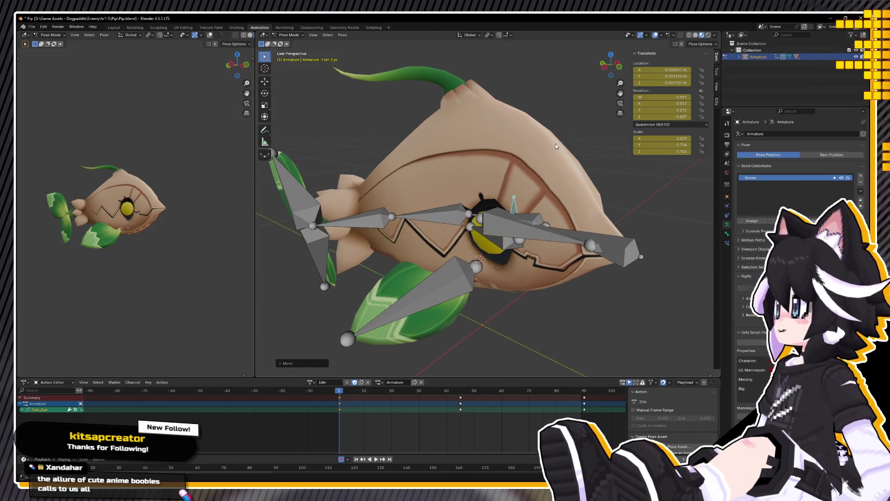
pyautogui.moveTo(555, 147); pyautogui.dragTo(526, 232, button='middle')
pyautogui.press('a')
pyautogui.rightClick(513, 208)
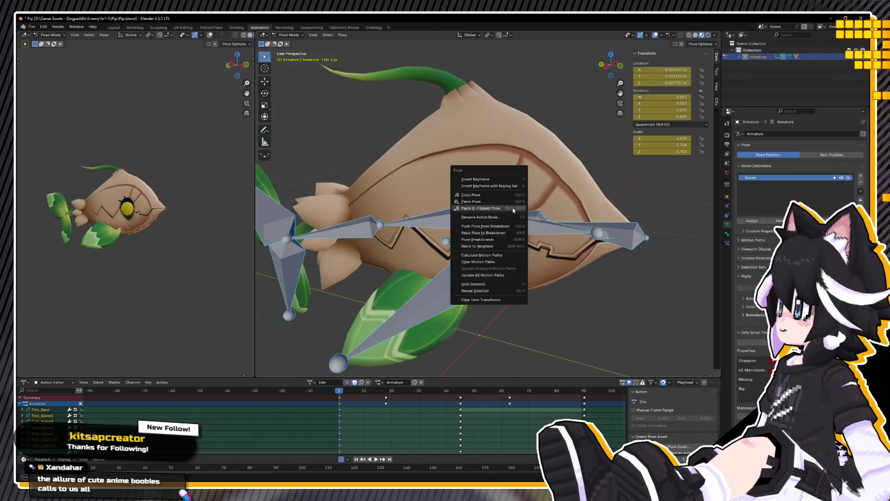
# Step: Copy the full-rig pose, paste it X-flipped at frame 45 and normally at frame 89, then select Fish_LeafFin.R
pyautogui.click(482, 204)
pyautogui.click(461, 390)
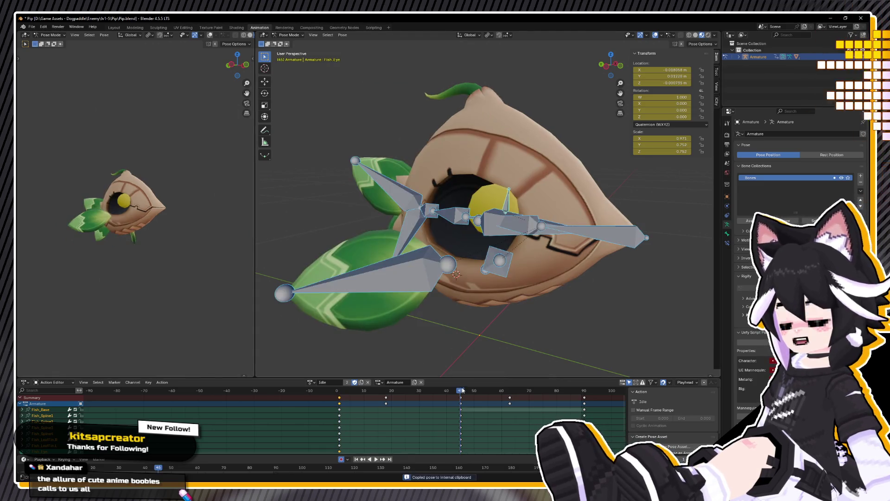
pyautogui.rightClick(448, 336)
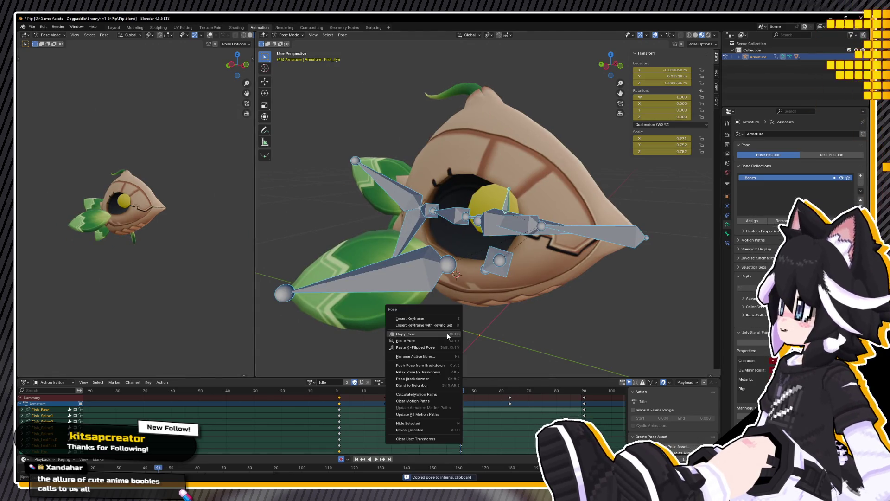
pyautogui.click(421, 349)
pyautogui.click(581, 391)
pyautogui.rightClick(558, 357)
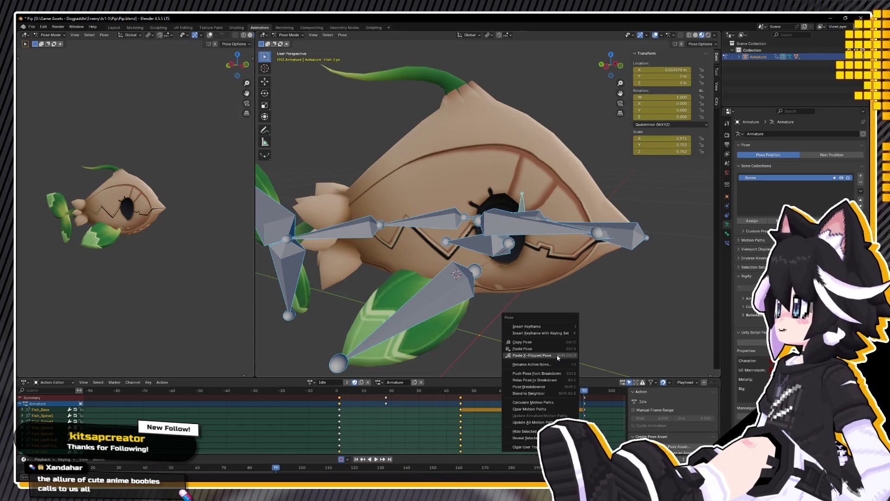
pyautogui.click(562, 350)
pyautogui.moveTo(333, 391)
pyautogui.mouseDown()
pyautogui.moveTo(394, 393)
pyautogui.moveTo(321, 399)
pyautogui.mouseUp()
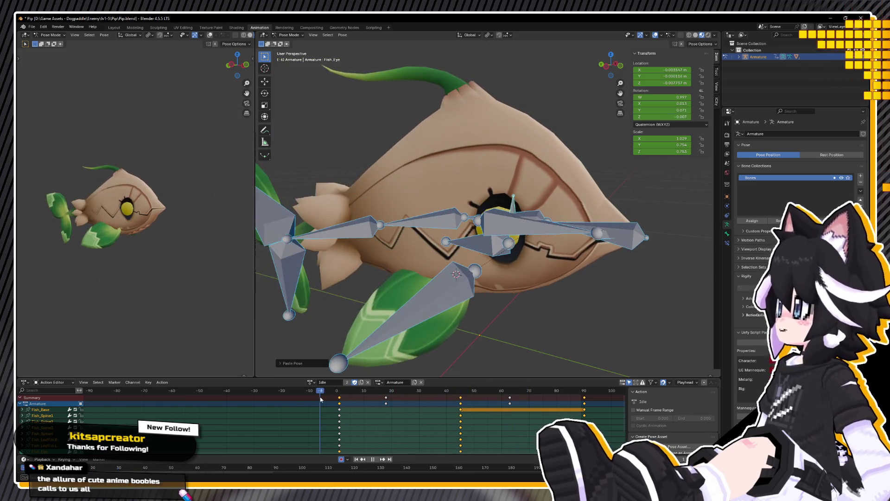
pyautogui.click(446, 300)
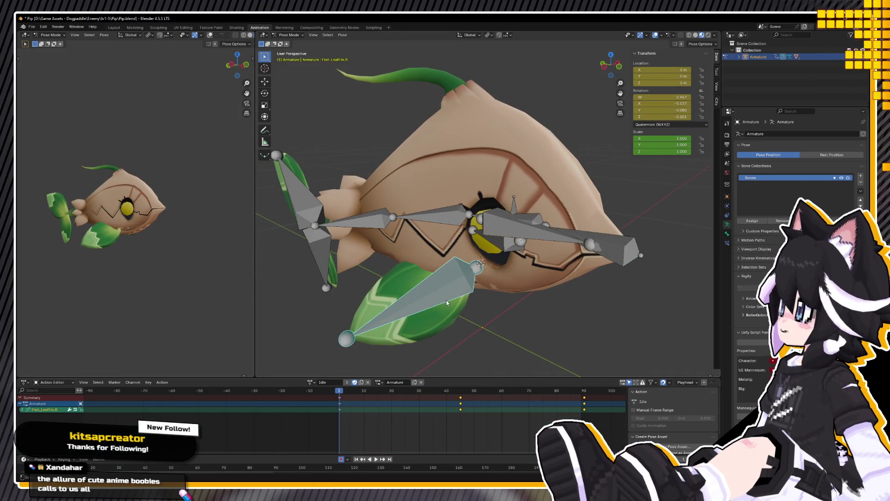
# Step: Move the Fish_LeafFin.R bone to a new position at the loop's start
pyautogui.moveTo(449, 291); pyautogui.dragTo(457, 285, button='middle')
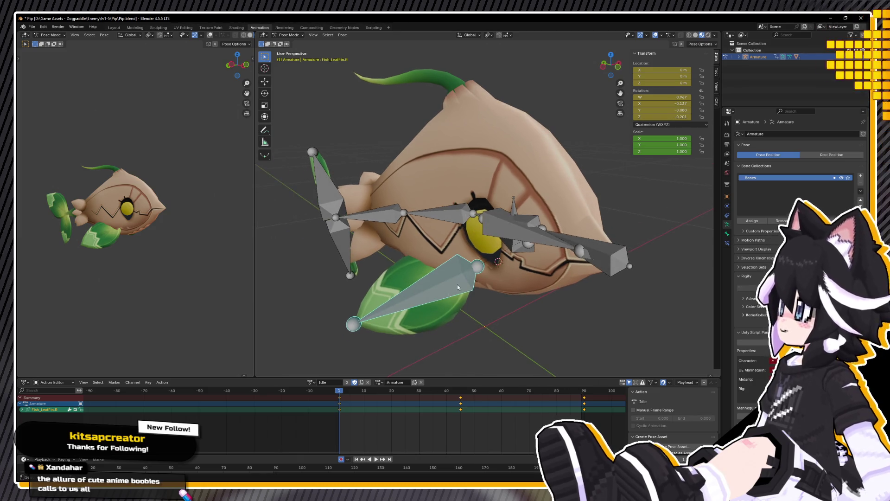
pyautogui.press('g')
pyautogui.press('x')
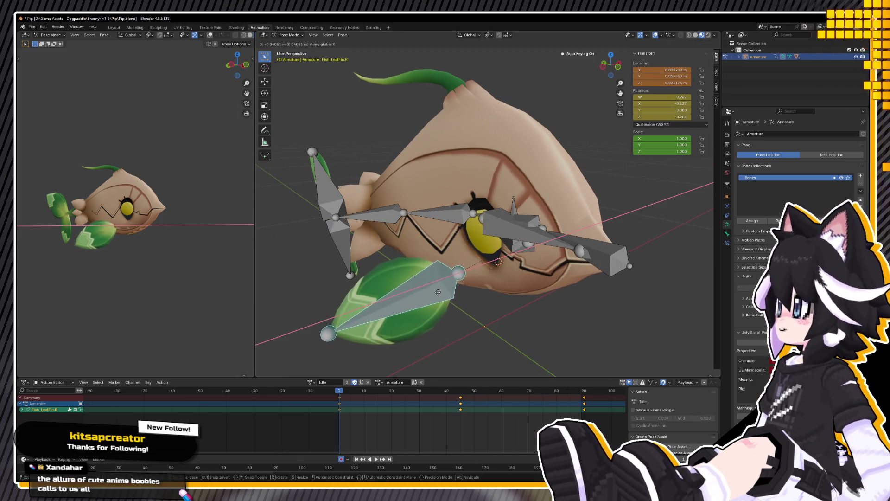
pyautogui.press('x')
pyautogui.press('x')
pyautogui.click(430, 306)
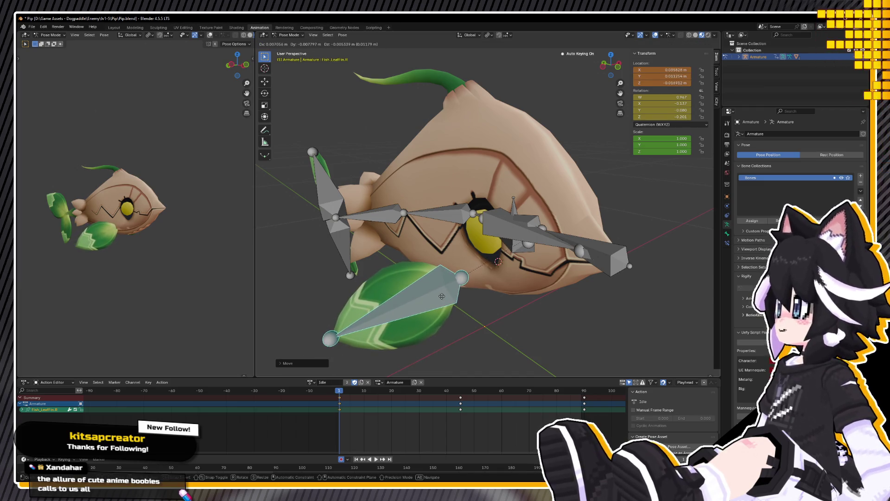
pyautogui.click(445, 297)
pyautogui.moveTo(444, 298)
pyautogui.mouseDown(button='middle')
pyautogui.moveTo(454, 265)
pyautogui.moveTo(404, 214)
pyautogui.mouseUp(button='middle')
pyautogui.press('g')
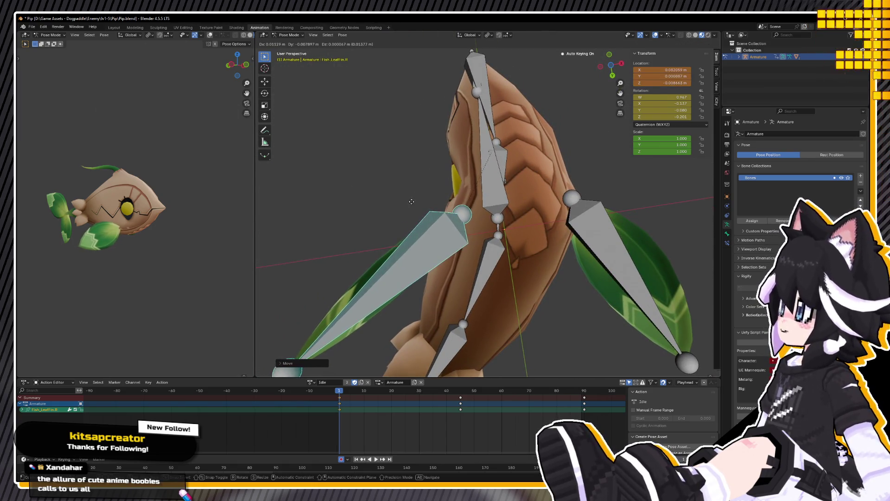
pyautogui.click(417, 204)
pyautogui.moveTo(417, 204)
pyautogui.mouseDown(button='middle')
pyautogui.moveTo(534, 279)
pyautogui.moveTo(530, 273)
pyautogui.mouseUp(button='middle')
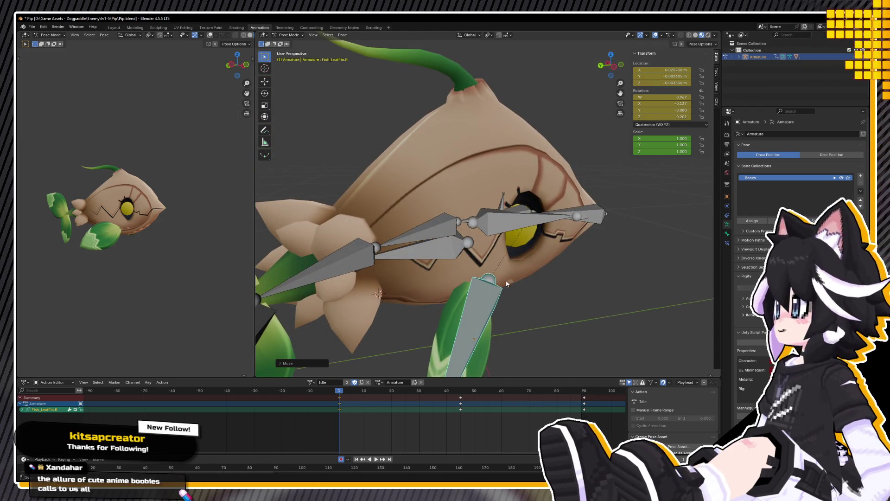
# Step: Copy the right leaf fin's pose and paste it at frame 90
pyautogui.rightClick(529, 273)
pyautogui.click(530, 273)
pyautogui.rightClick(502, 273)
pyautogui.moveTo(501, 273)
pyautogui.mouseDown(button='middle')
pyautogui.moveTo(503, 240)
pyautogui.moveTo(378, 361)
pyautogui.mouseUp(button='middle')
pyautogui.rightClick(353, 354)
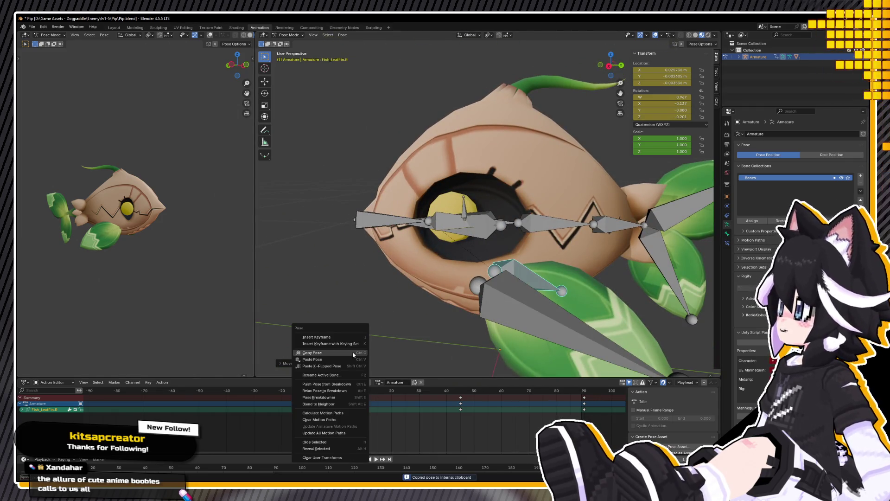
pyautogui.press('Escape')
pyautogui.hotkey('shift', 'Right')
pyautogui.rightClick(395, 336)
pyautogui.click(395, 342)
pyautogui.press('space')
# Step: Paste the same fin pose at frame 45 and play the Idle loop to check it
pyautogui.click(460, 392)
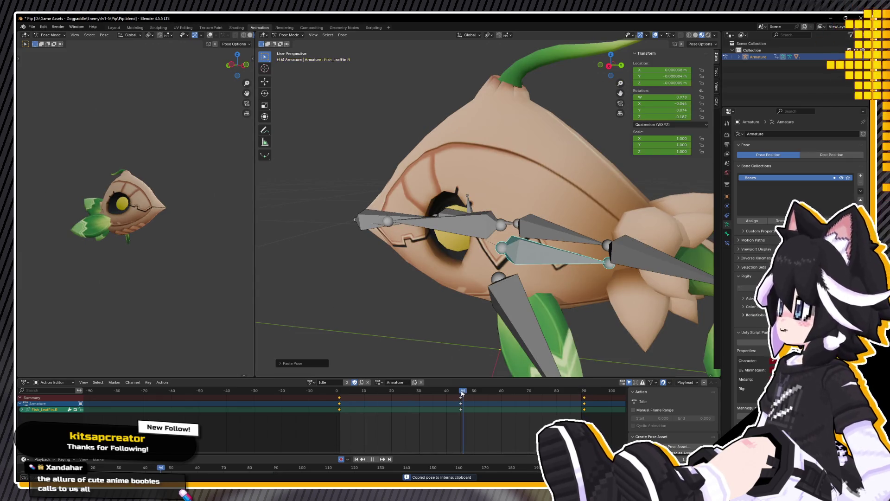
pyautogui.rightClick(409, 333)
pyautogui.click(409, 343)
pyautogui.moveTo(409, 342)
pyautogui.mouseDown(button='middle')
pyautogui.moveTo(461, 296)
pyautogui.moveTo(526, 297)
pyautogui.mouseUp(button='middle')
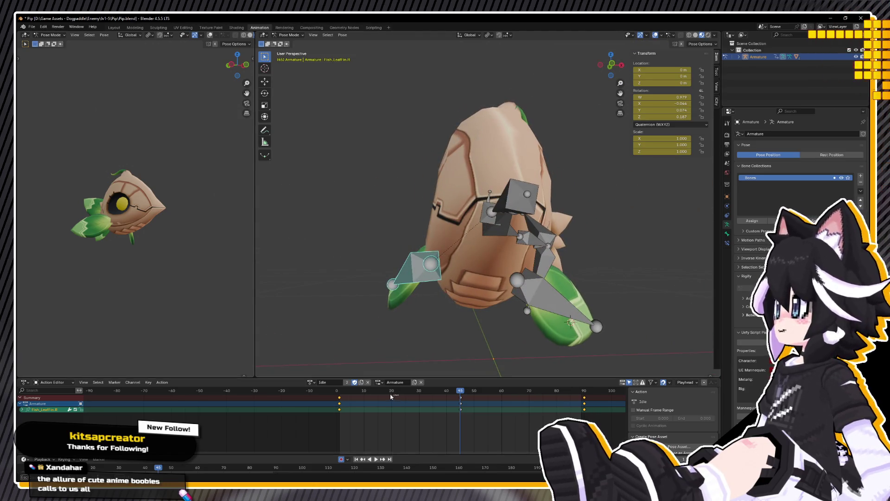
pyautogui.press('space')
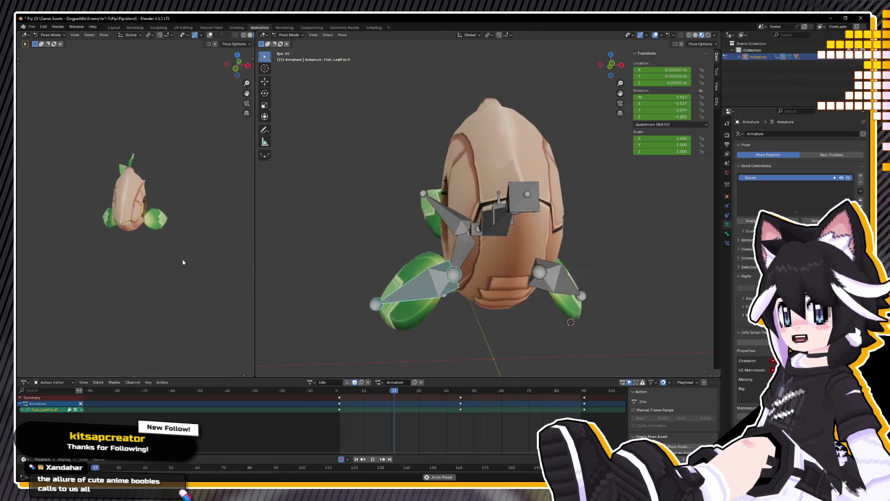
pyautogui.moveTo(135, 238); pyautogui.dragTo(132, 227, button='middle')
pyautogui.scroll(6, 130, 219)
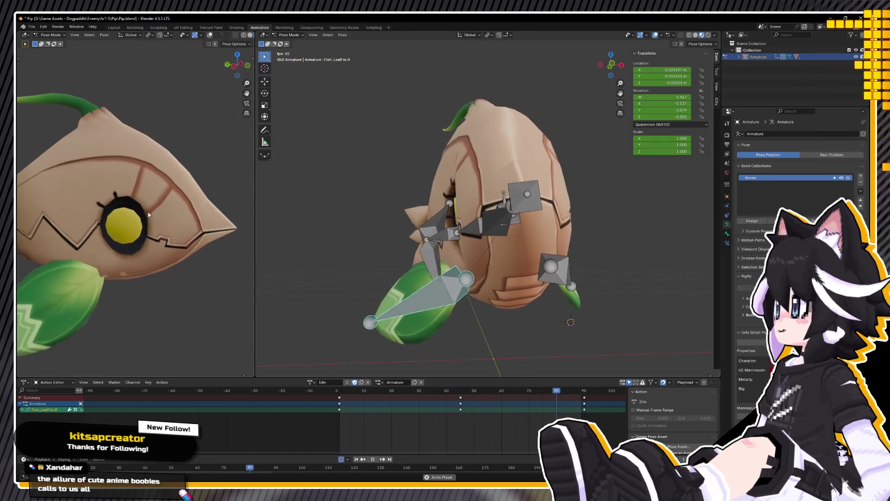
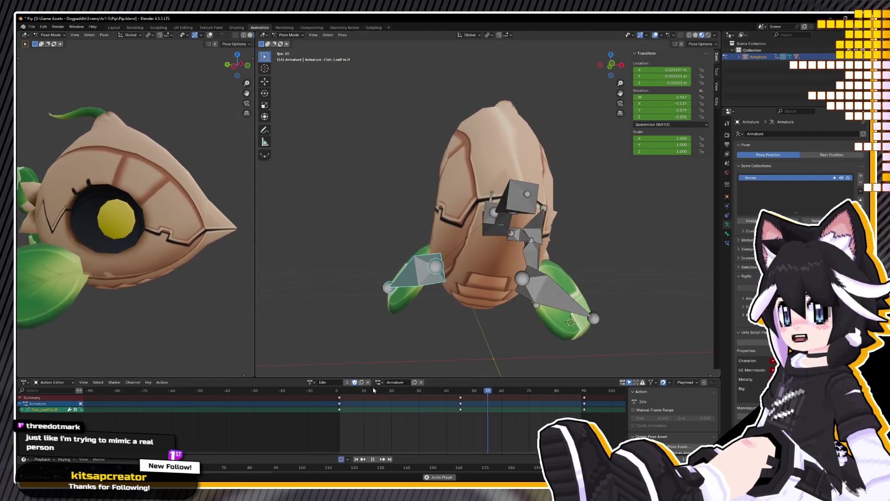
# Step: Stop the Idle animation playback and return to the first frame
pyautogui.press('space')
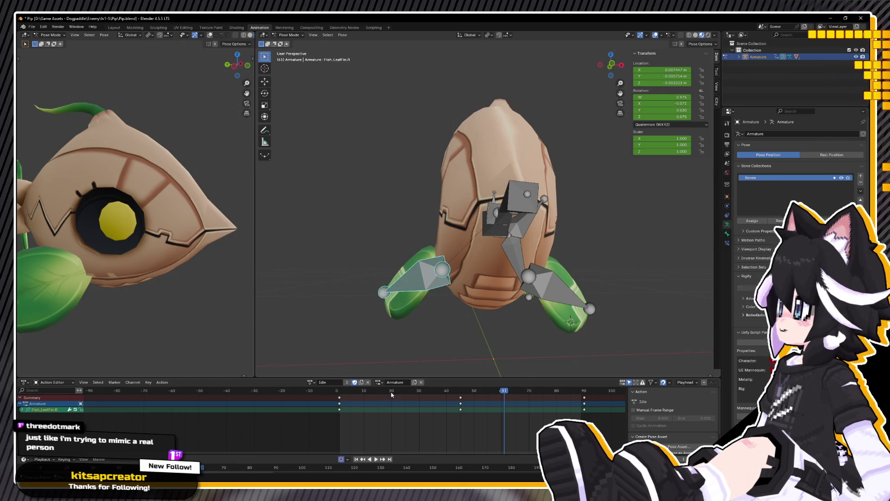
pyautogui.press('space')
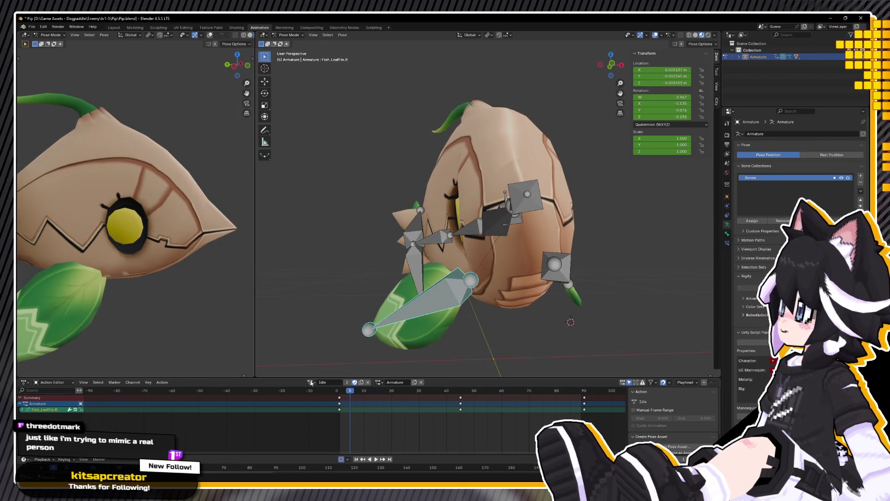
pyautogui.click(339, 392)
pyautogui.press('space')
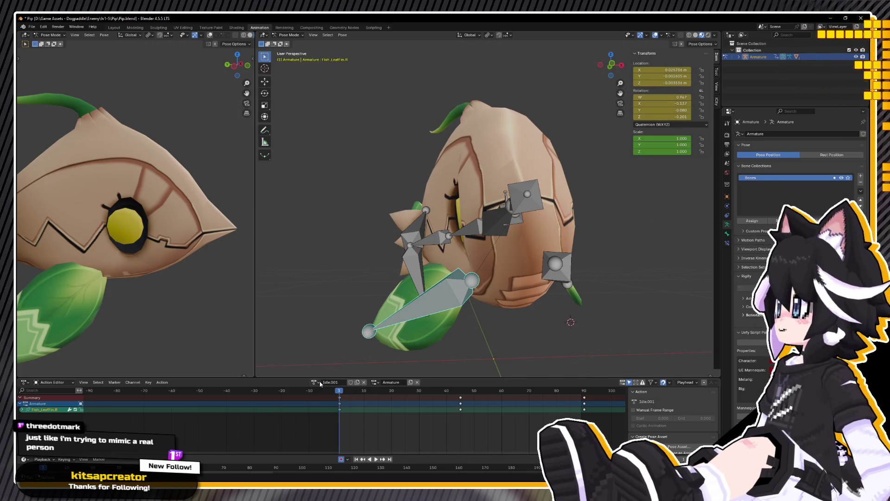
# Step: Duplicate the Idle action and rename the copy to Move
pyautogui.click(318, 383)
pyautogui.click(331, 420)
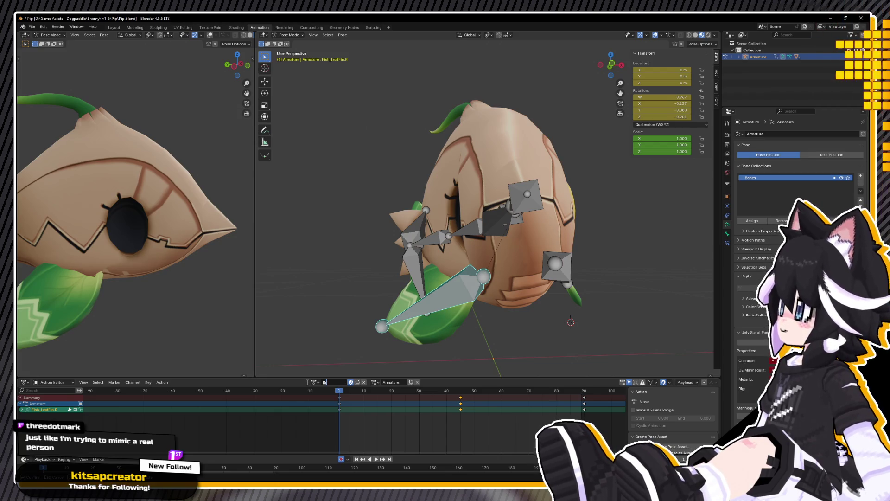
pyautogui.write('ACT')
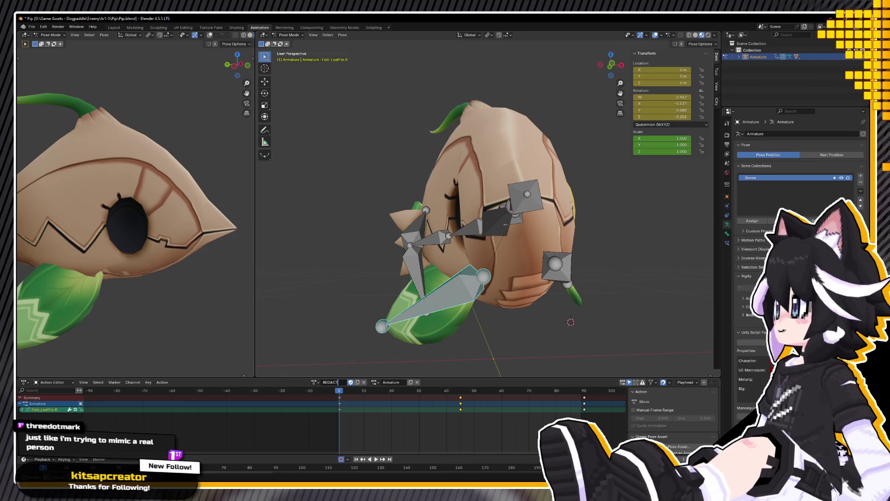
pyautogui.click(315, 382)
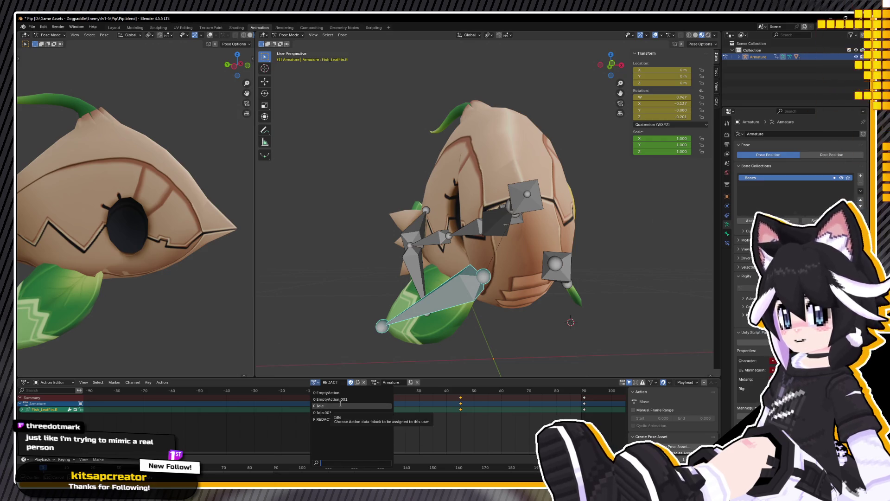
pyautogui.click(334, 412)
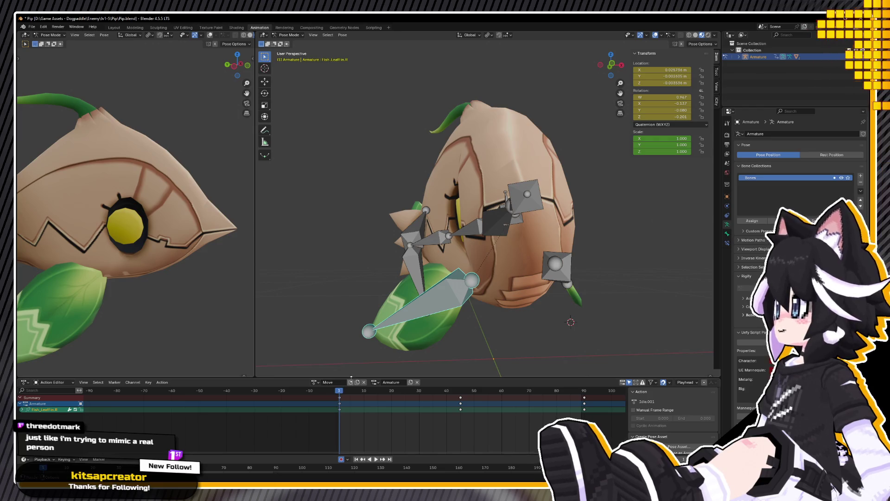
# Step: In a side view, rotate the tail chain from Fish_Spine1 into a bent swimming pose
pyautogui.moveTo(424, 294); pyautogui.dragTo(482, 293, button='middle')
pyautogui.click(621, 216)
pyautogui.press('ctrl+KP_3')
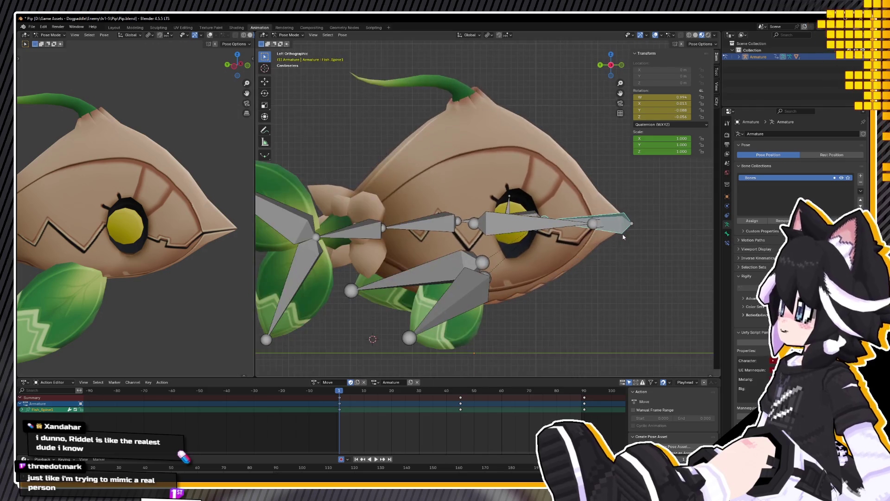
pyautogui.press('space')
pyautogui.press('Escape')
pyautogui.press('r')
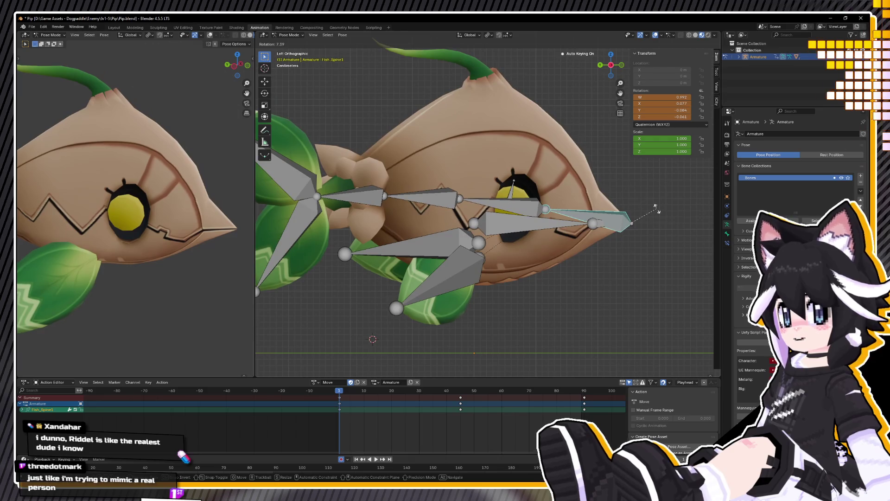
pyautogui.click(657, 212)
pyautogui.keyDown('shift'); pyautogui.moveTo(494, 259); pyautogui.dragTo(451, 257, button='middle'); pyautogui.keyUp('shift')
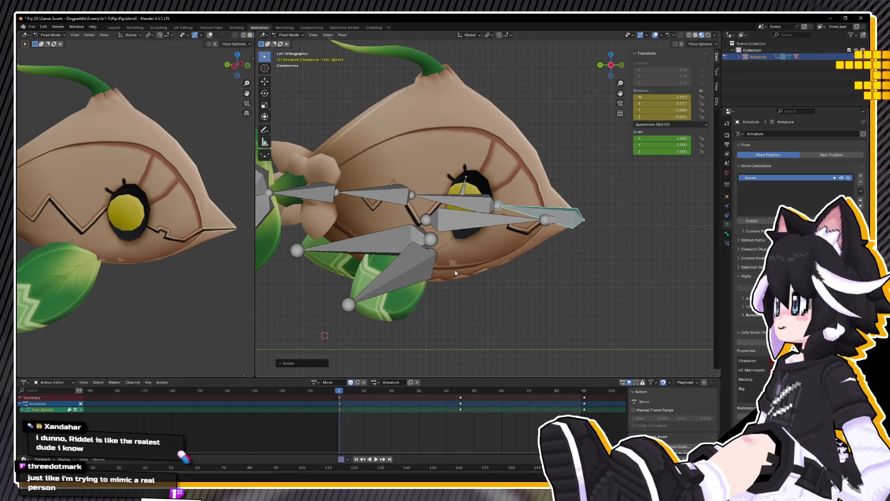
# Step: Copy the tail pose and paste it onto frames 45 and 90
pyautogui.rightClick(435, 327)
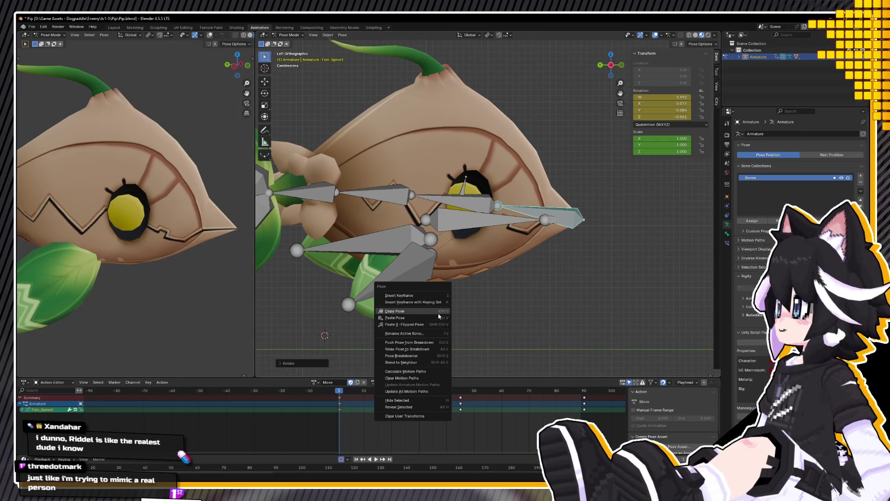
pyautogui.click(438, 313)
pyautogui.press('Up')
pyautogui.rightClick(482, 304)
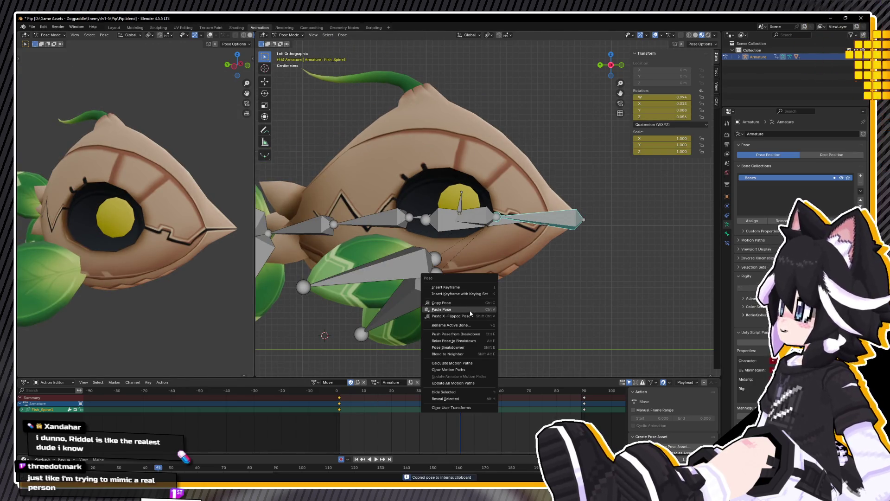
pyautogui.click(470, 317)
pyautogui.click(586, 393)
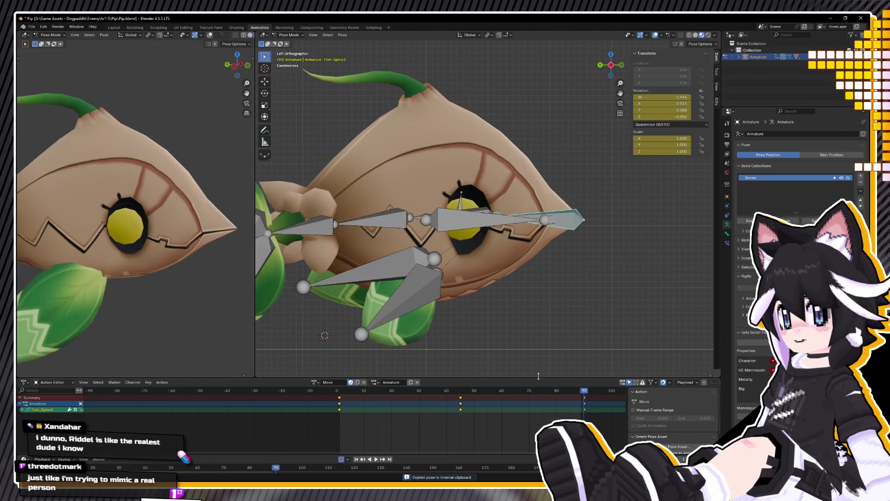
pyautogui.rightClick(482, 352)
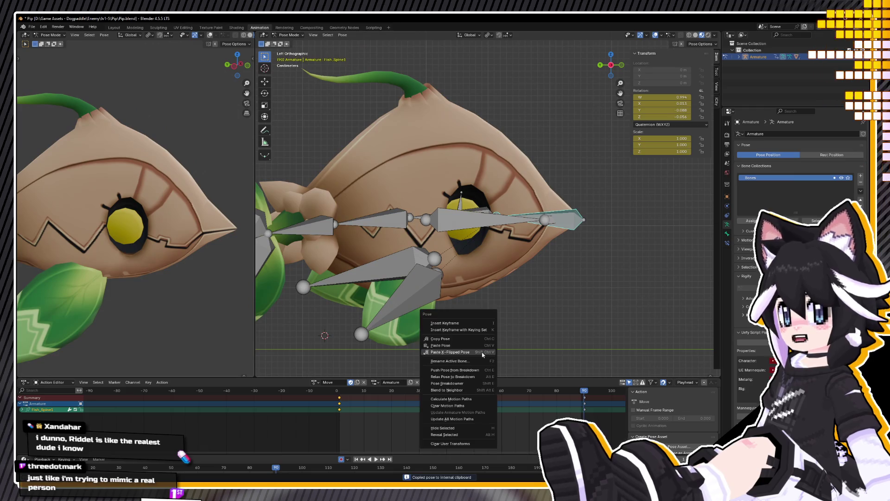
pyautogui.click(455, 347)
pyautogui.moveTo(452, 343); pyautogui.dragTo(417, 313, button='middle')
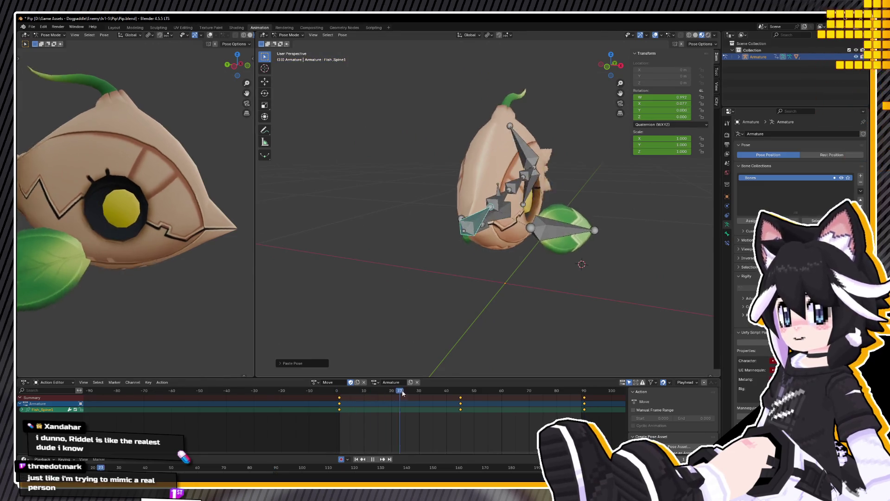
# Step: Select all bones and scale the Move keyframes twice toward frame 1
pyautogui.click(317, 411)
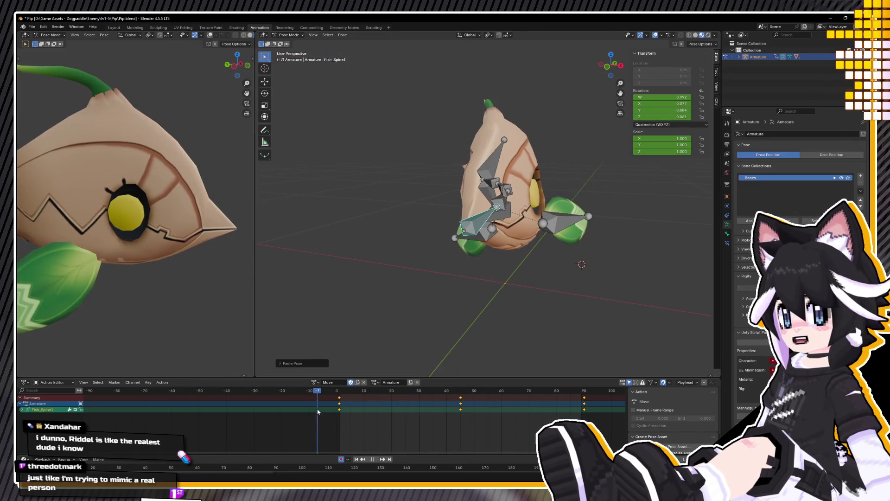
pyautogui.moveTo(397, 293)
pyautogui.mouseDown(button='middle')
pyautogui.moveTo(433, 298)
pyautogui.moveTo(364, 312)
pyautogui.moveTo(446, 316)
pyautogui.moveTo(514, 300)
pyautogui.mouseUp(button='middle')
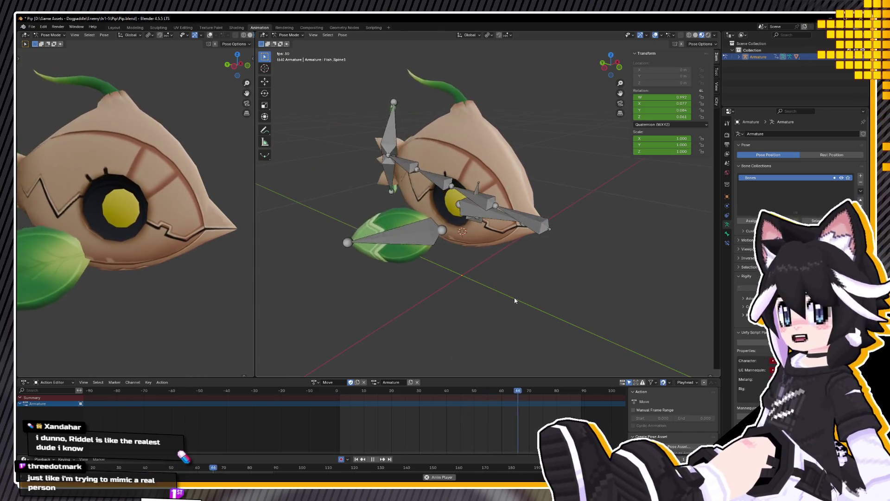
pyautogui.press('a')
pyautogui.press('space')
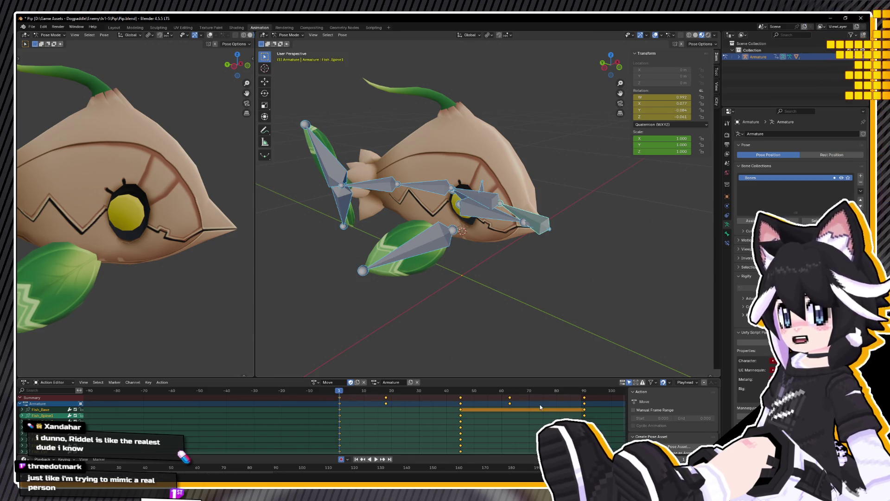
pyautogui.press('s')
pyautogui.click(449, 410)
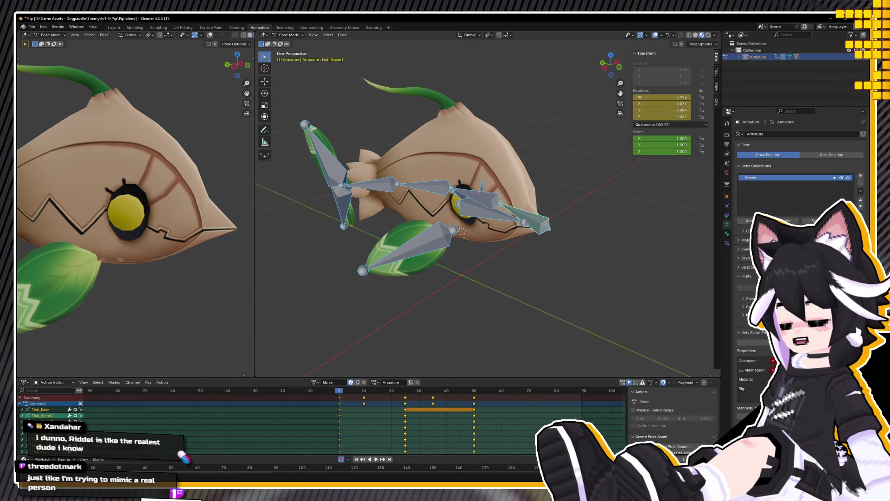
pyautogui.press('s')
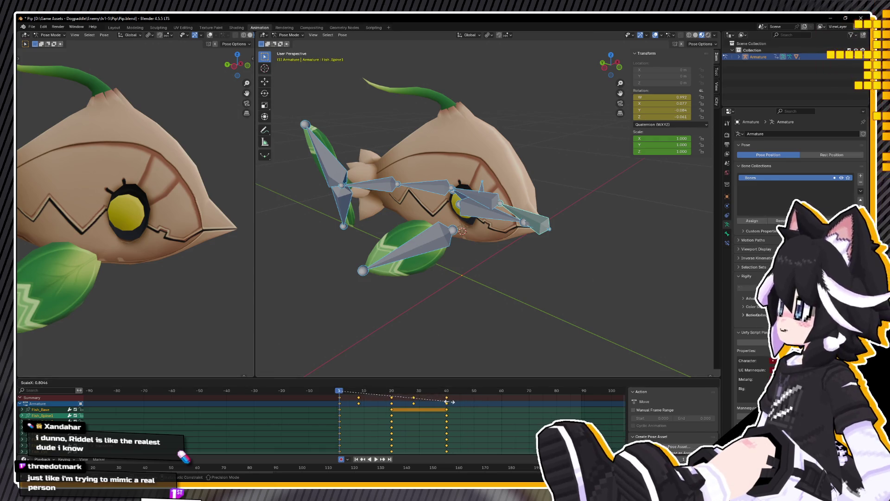
pyautogui.click(449, 401)
# Step: Play back the shortened Move loop from the side and select the Fish_Base bone
pyautogui.press('space')
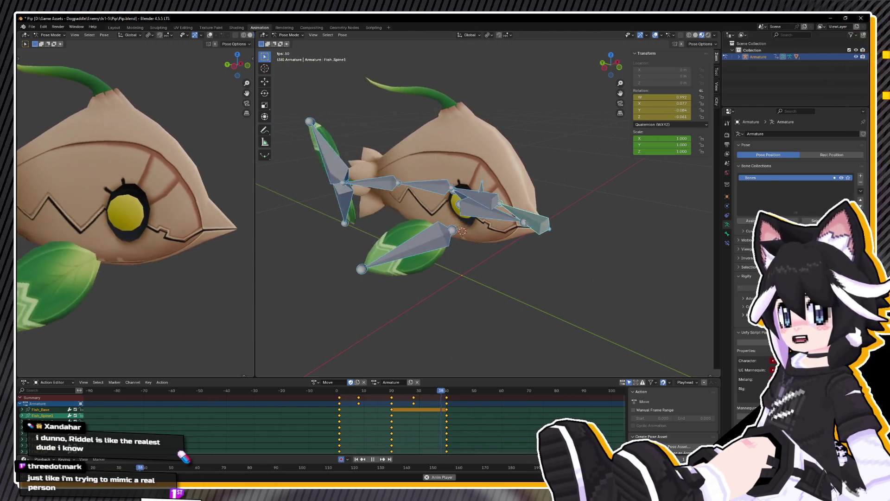
pyautogui.scroll(-3, 339, 425)
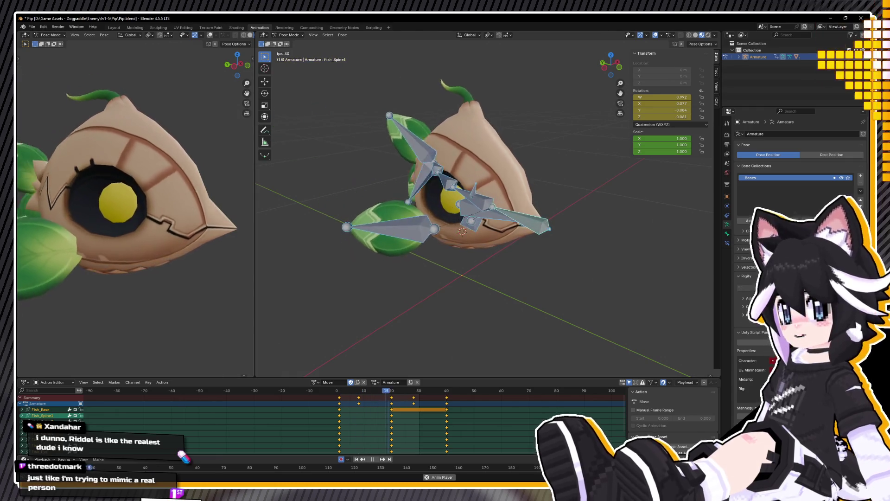
pyautogui.moveTo(445, 333)
pyautogui.mouseDown(button='middle')
pyautogui.moveTo(498, 307)
pyautogui.moveTo(522, 242)
pyautogui.mouseUp(button='middle')
pyautogui.scroll(-4, 522, 242)
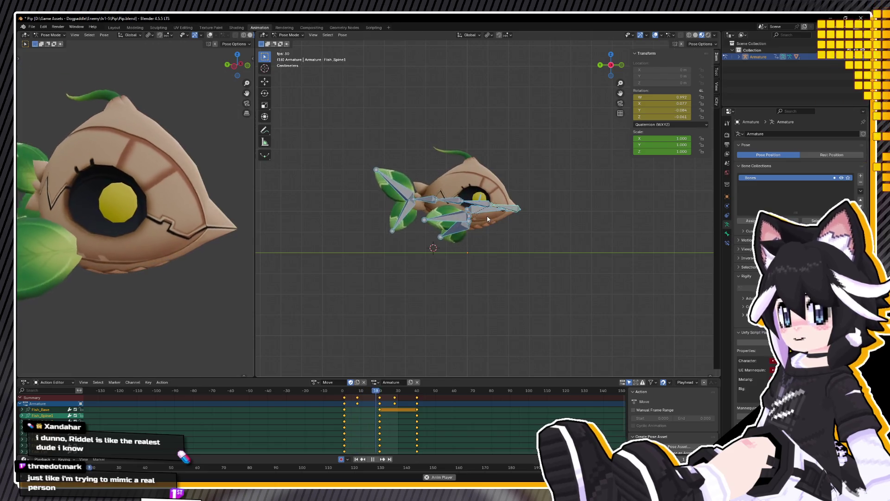
pyautogui.click(491, 209)
pyautogui.press('space')
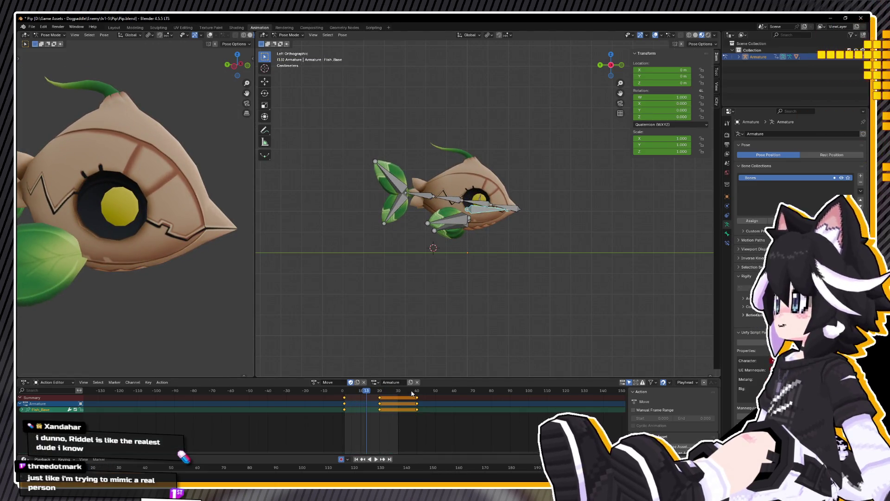
# Step: Lower the fish body at frame 8 and raise it back at frame 37
pyautogui.moveTo(412, 394); pyautogui.dragTo(415, 392)
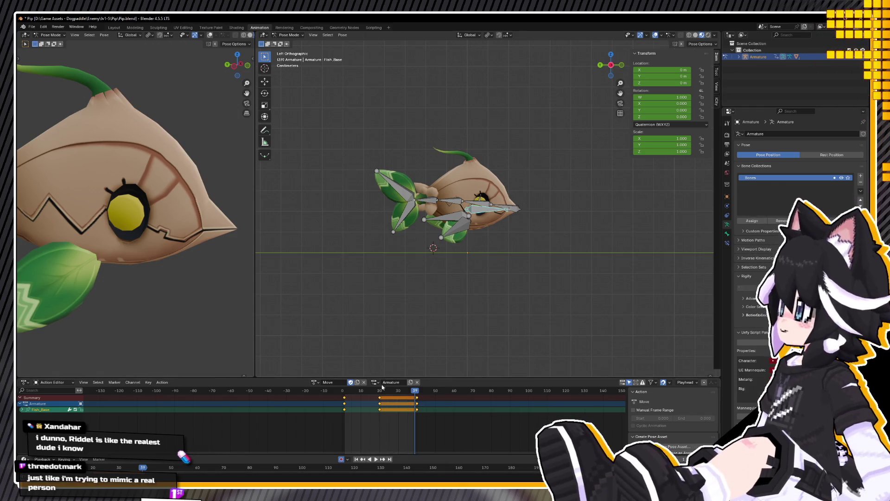
pyautogui.moveTo(333, 394); pyautogui.dragTo(387, 398)
pyautogui.moveTo(379, 400); pyautogui.dragTo(362, 405)
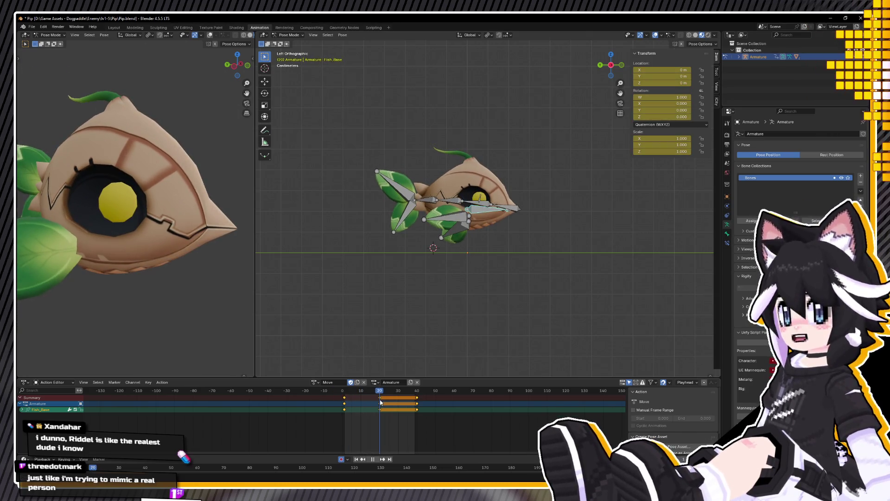
pyautogui.press('g')
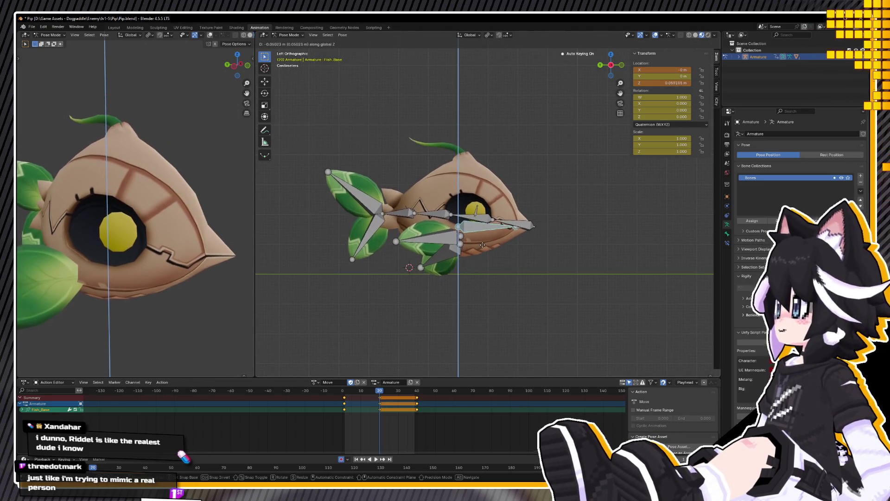
pyautogui.click(482, 239)
pyautogui.moveTo(377, 392); pyautogui.dragTo(413, 390)
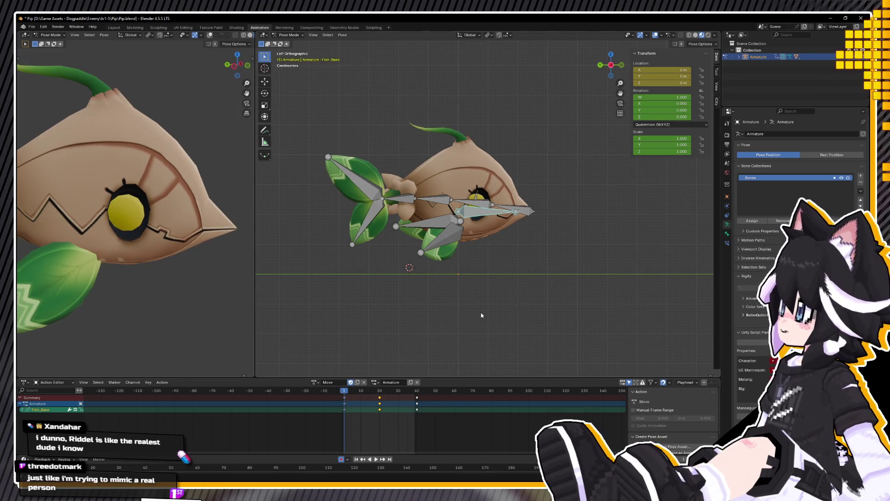
pyautogui.press('g')
pyautogui.click(480, 298)
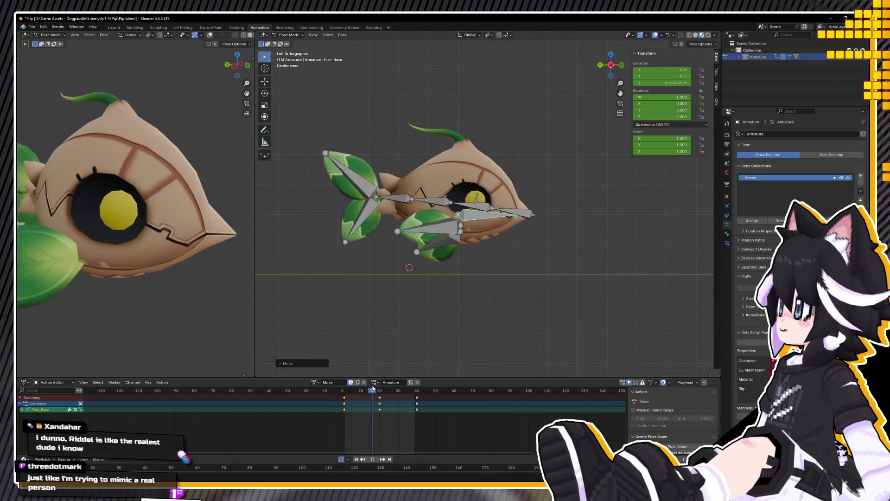
# Step: Copy the Fish_Base pose and paste it onto the loop's end frame
pyautogui.rightClick(377, 347)
pyautogui.click(353, 341)
pyautogui.press('space')
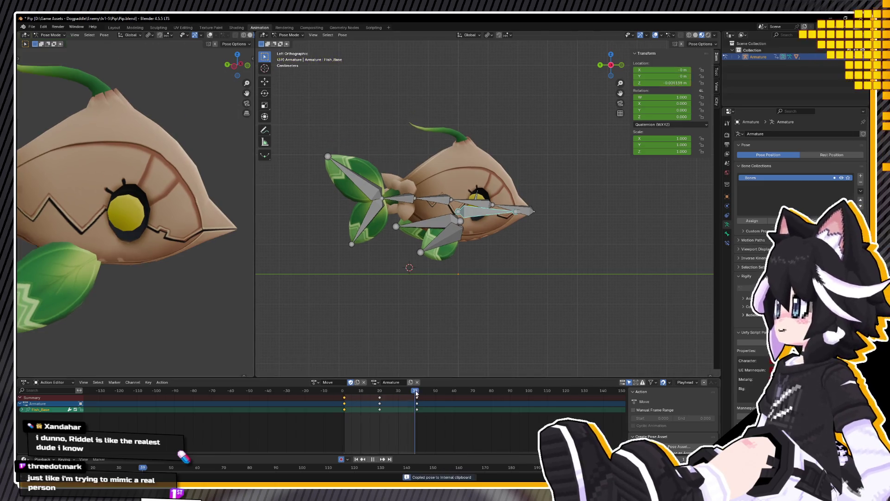
pyautogui.rightClick(428, 360)
pyautogui.click(378, 366)
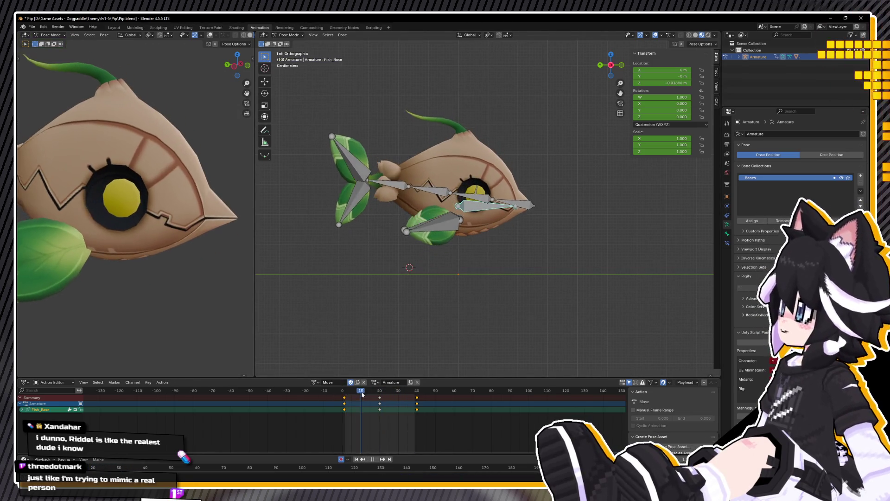
# Step: Tilt the Fish_Base bone at frame 13, then undo the change
pyautogui.press('r')
pyautogui.click(551, 214)
pyautogui.press('r')
pyautogui.click(543, 233)
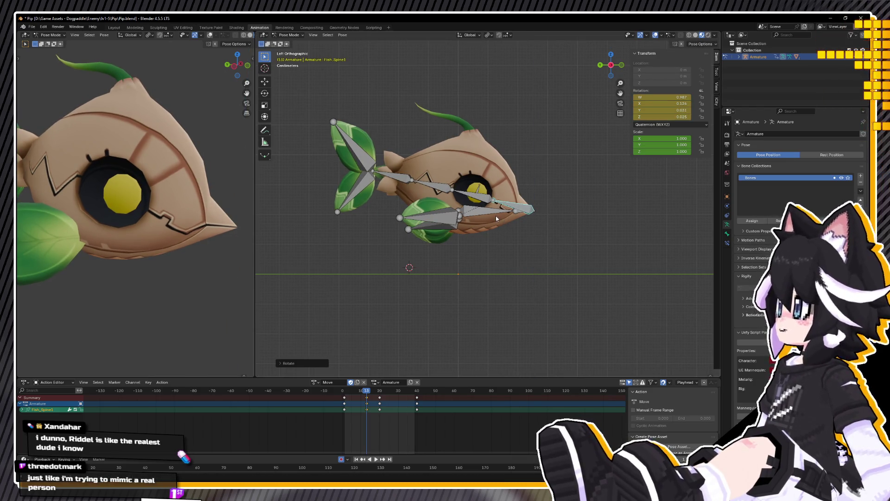
pyautogui.hotkey('ctrl', 'z')
pyautogui.hotkey('ctrl', 'z')
pyautogui.hotkey('ctrl', 'z')
# Step: Rotate Fish_Base and move it along Z to key a tilt and bob at frame 28
pyautogui.click(346, 392)
pyautogui.moveTo(346, 391); pyautogui.dragTo(395, 391)
pyautogui.press('r')
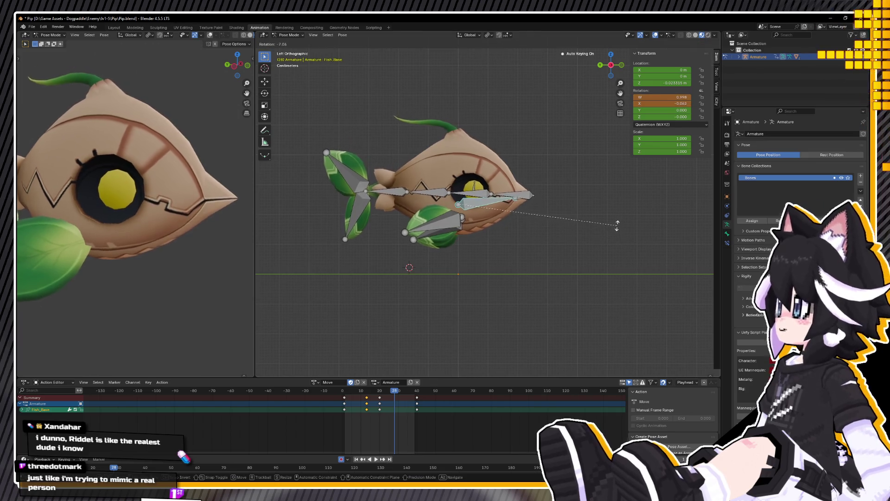
pyautogui.click(613, 218)
pyautogui.press('g')
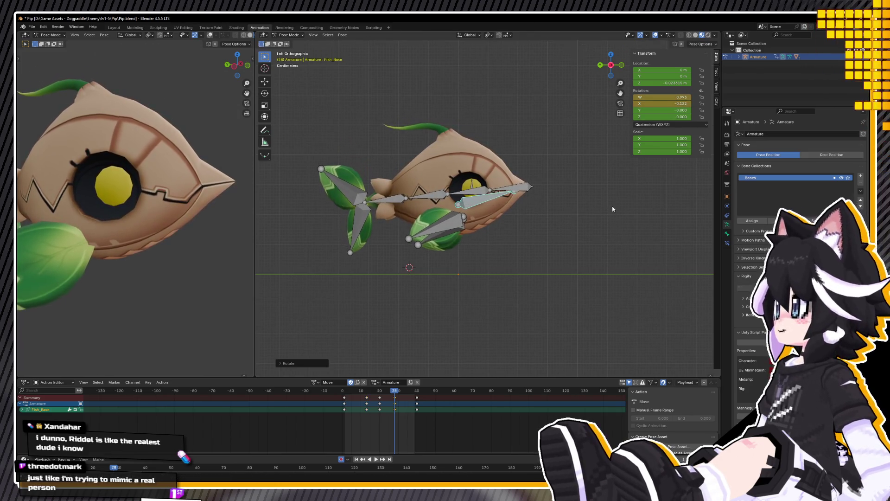
pyautogui.press('z')
pyautogui.click(612, 213)
# Step: Play back the bobbing loop from an angled view, then deselect all keyframes
pyautogui.press('space')
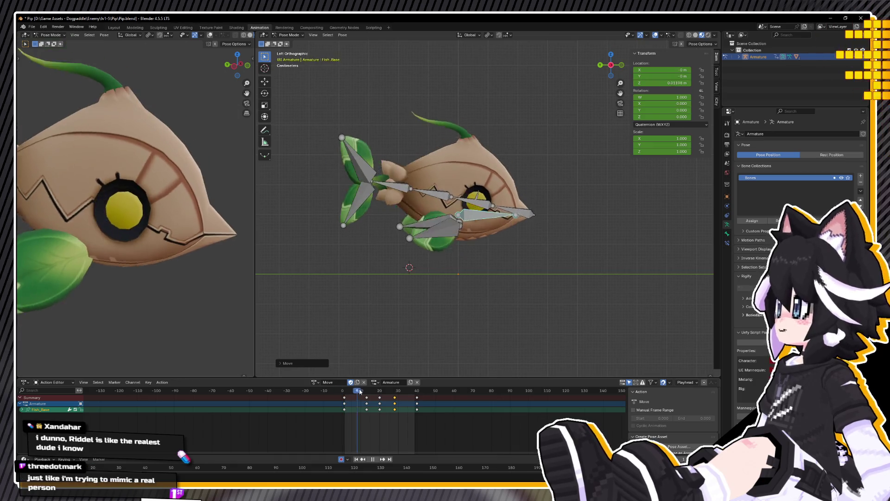
pyautogui.moveTo(377, 391); pyautogui.dragTo(402, 389)
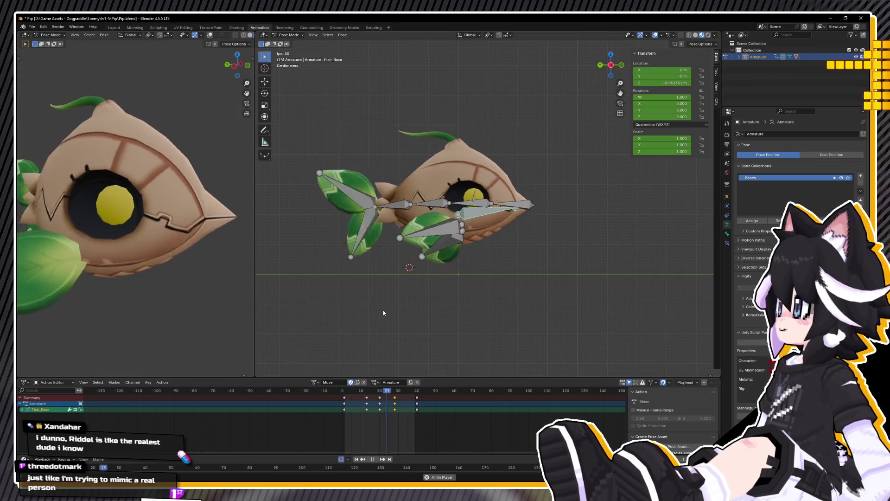
pyautogui.moveTo(428, 293)
pyautogui.mouseDown(button='middle')
pyautogui.moveTo(499, 349)
pyautogui.moveTo(382, 305)
pyautogui.mouseUp(button='middle')
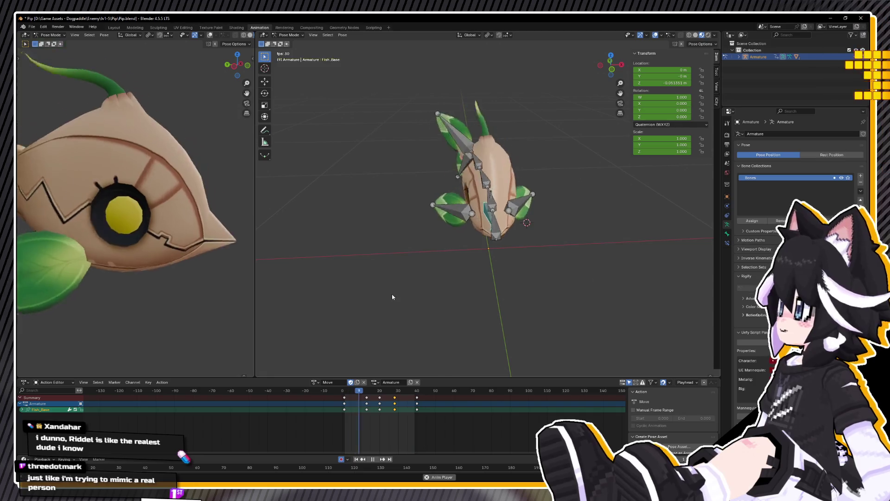
pyautogui.press('space')
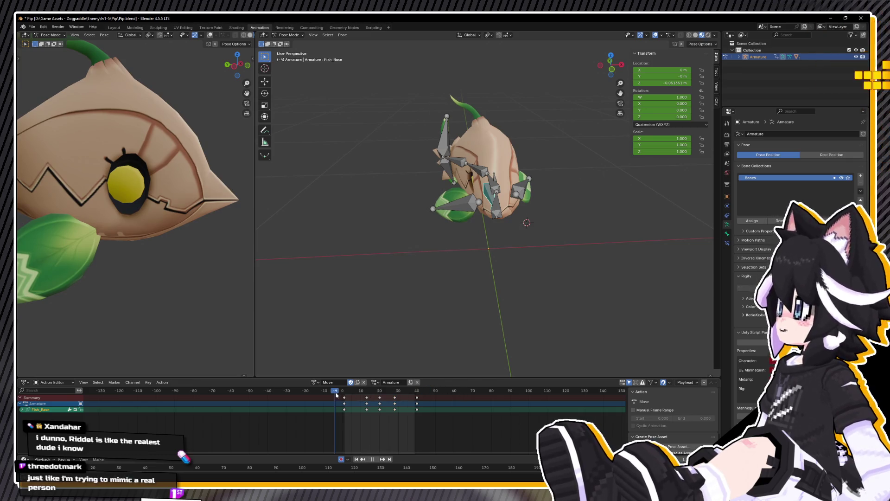
pyautogui.click(422, 398)
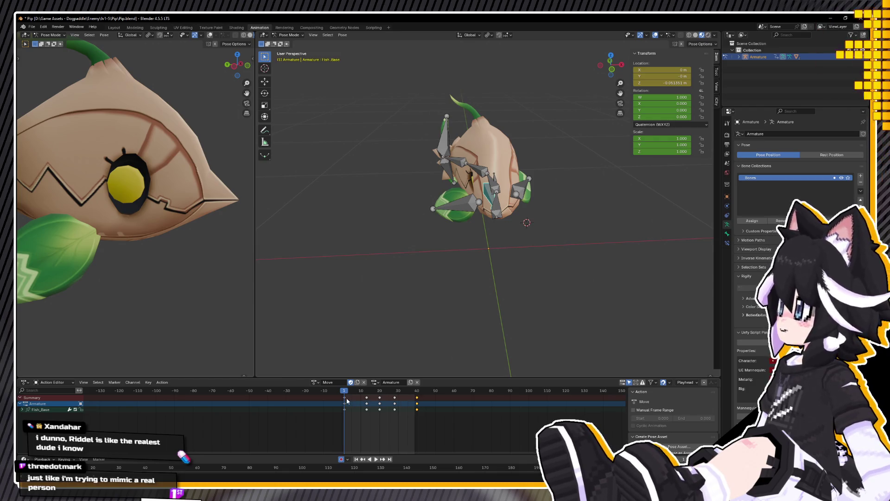
pyautogui.rightClick(346, 397)
# Step: Set the Move keyframes' easing mode to Ease In and zoom in on the fish
pyautogui.moveTo(340, 394)
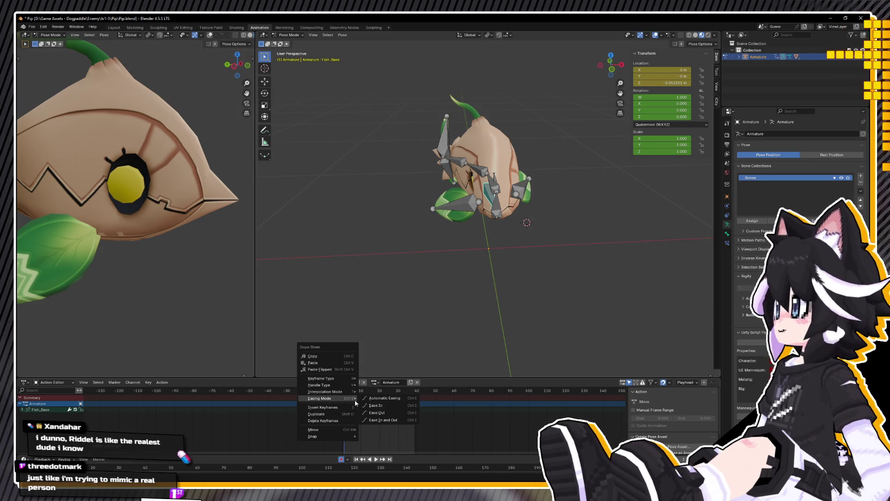
pyautogui.click(368, 406)
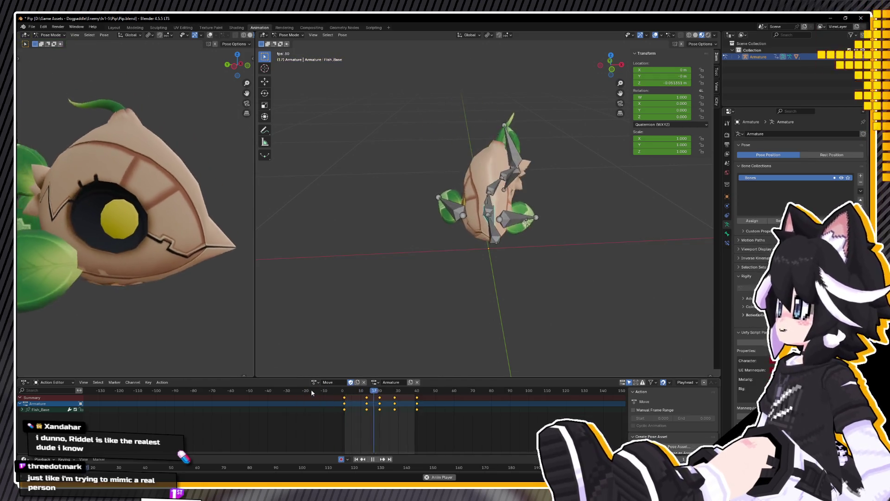
pyautogui.moveTo(376, 318)
pyautogui.mouseDown(button='middle')
pyautogui.moveTo(413, 269)
pyautogui.moveTo(463, 258)
pyautogui.moveTo(565, 283)
pyautogui.moveTo(539, 290)
pyautogui.mouseUp(button='middle')
pyautogui.scroll(3, 565, 283)
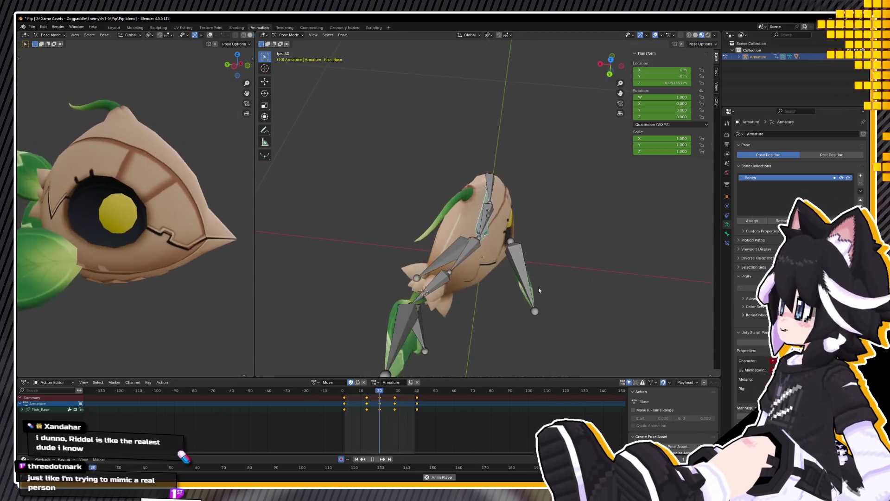
# Step: At frame 14, select the first tail fin bone and view the fish from above
pyautogui.moveTo(367, 390)
pyautogui.mouseDown()
pyautogui.moveTo(369, 403)
pyautogui.moveTo(423, 394)
pyautogui.moveTo(367, 403)
pyautogui.moveTo(390, 405)
pyautogui.moveTo(366, 407)
pyautogui.moveTo(379, 410)
pyautogui.mouseUp()
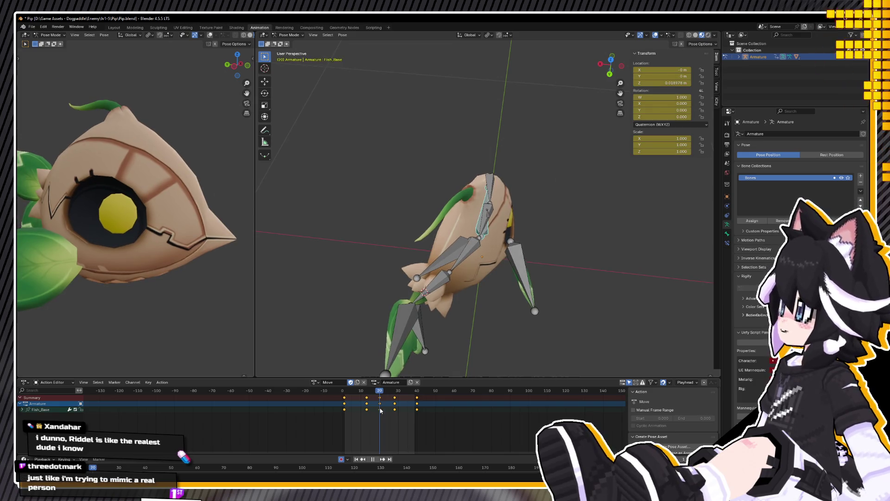
pyautogui.click(405, 335)
pyautogui.press('KP_7')
# Step: Rotate Fish_TailFin1 and Fish_TailFin2 to key a tail swing, then play it back
pyautogui.press('r')
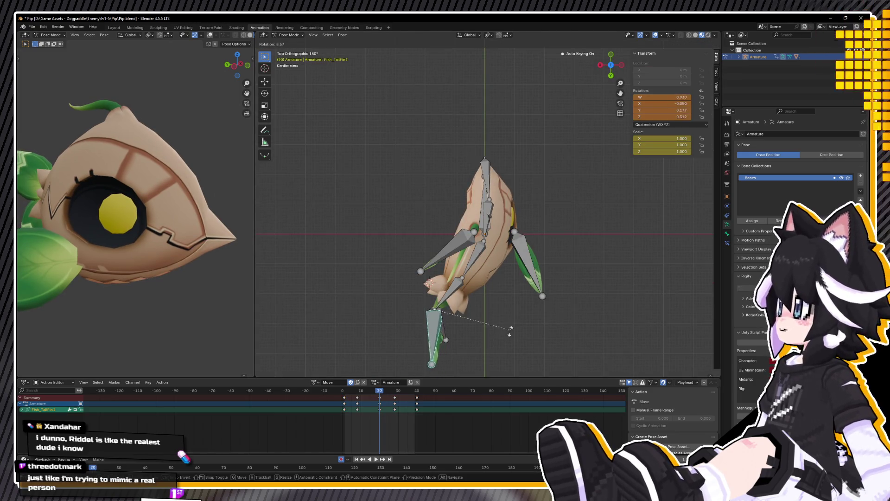
pyautogui.click(499, 352)
pyautogui.keyDown('shift'); pyautogui.click(444, 332); pyautogui.keyUp('shift')
pyautogui.press('r')
pyautogui.click(473, 374)
pyautogui.press('space')
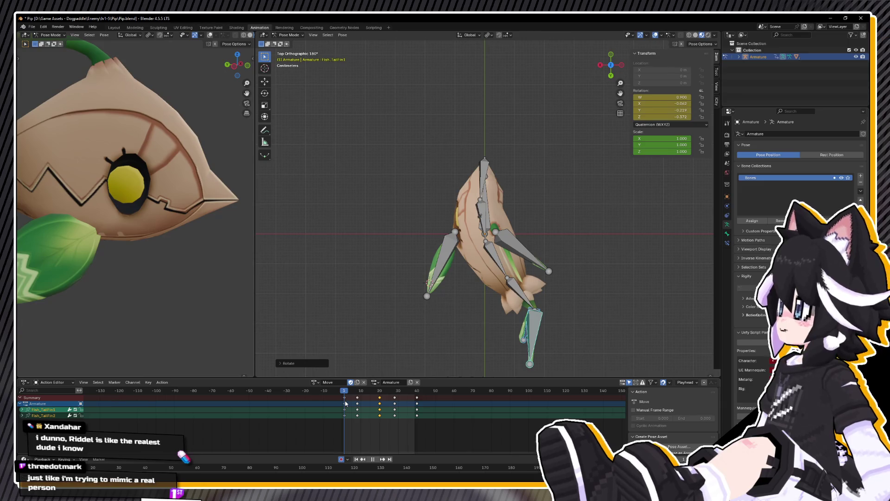
# Step: Swing the tail bone the opposite way, keyed at frame 1, and review the motion
pyautogui.press('r')
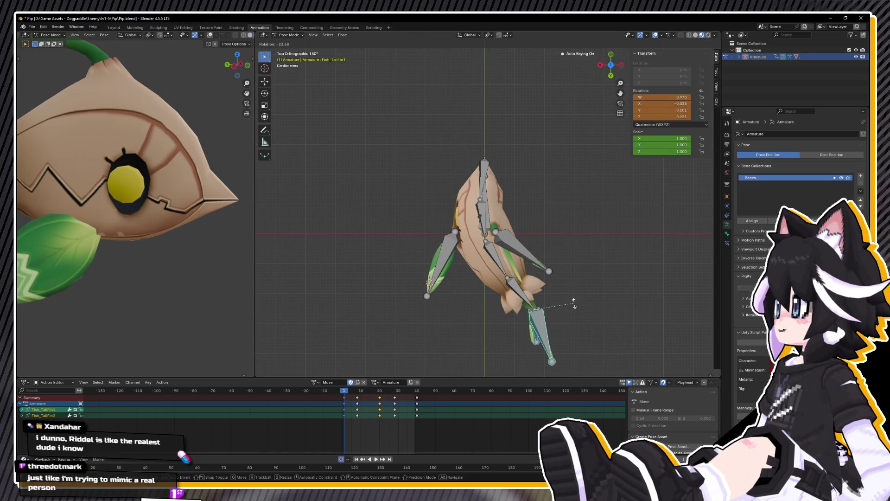
pyautogui.click(574, 303)
pyautogui.press('space')
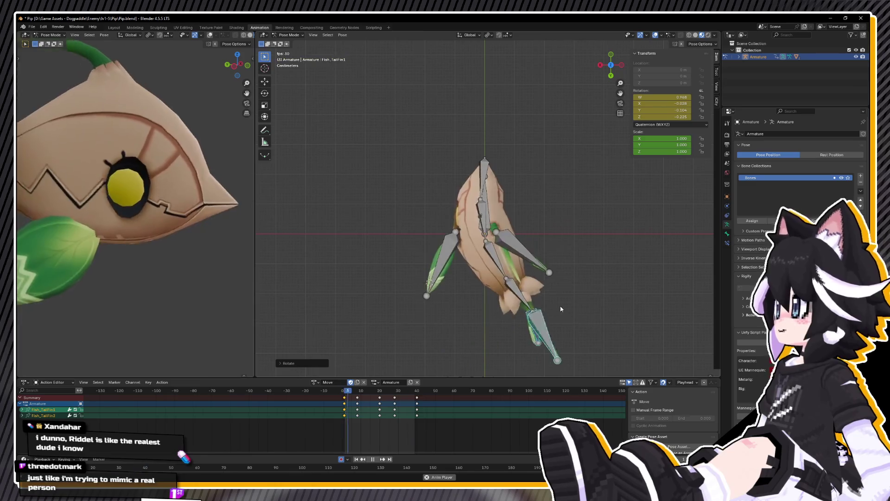
pyautogui.moveTo(561, 309); pyautogui.dragTo(408, 272, button='middle')
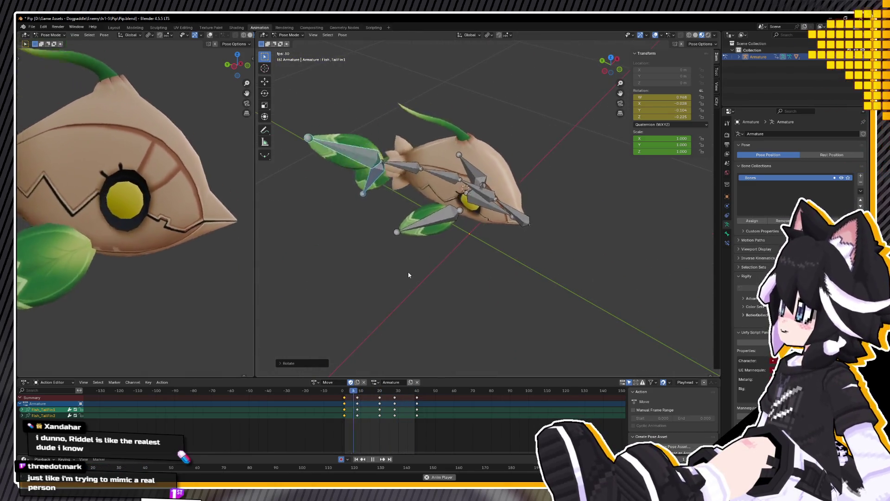
pyautogui.press('space')
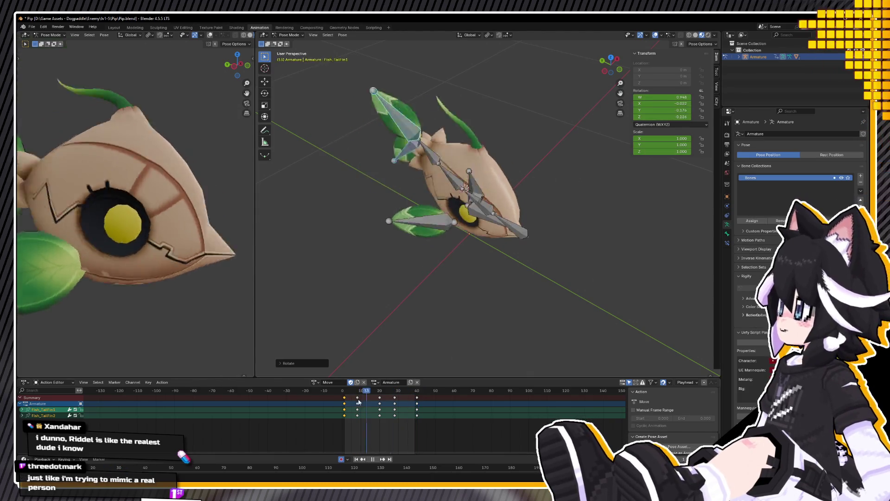
# Step: Copy the tail fin pose at frame 2 and paste it onto frame 40
pyautogui.moveTo(358, 402); pyautogui.dragTo(345, 401)
pyautogui.rightClick(333, 301)
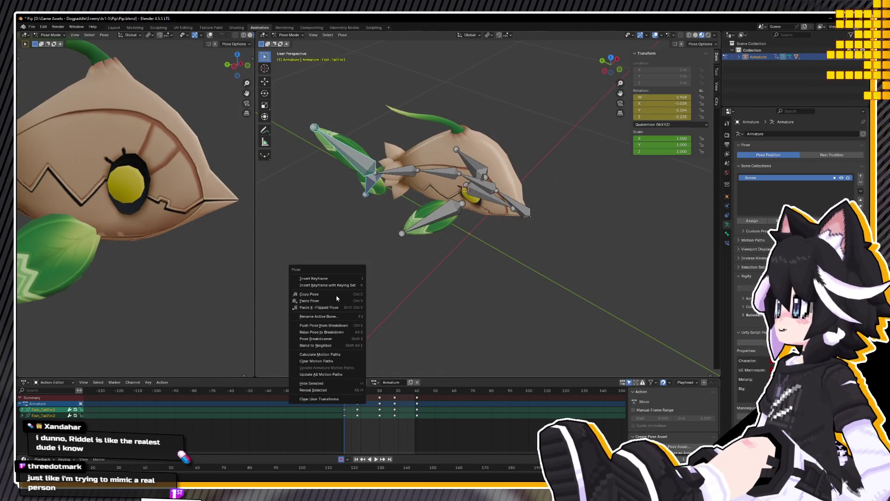
pyautogui.click(337, 295)
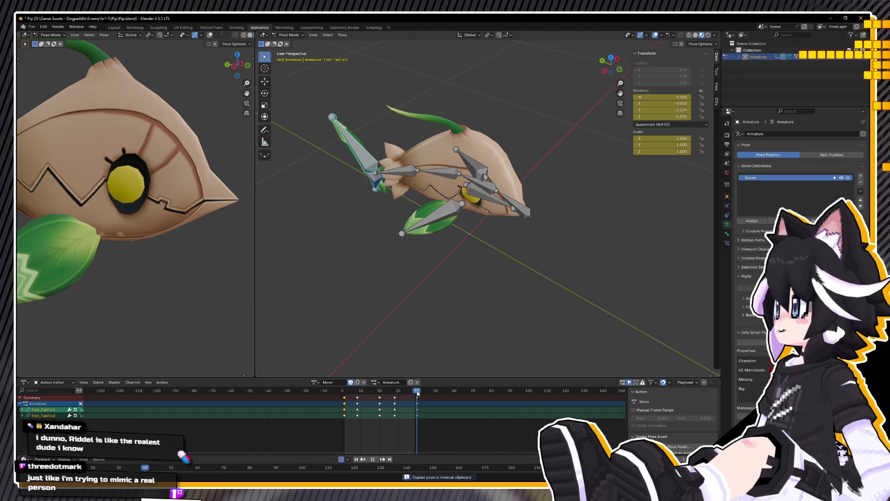
pyautogui.rightClick(404, 311)
pyautogui.click(398, 317)
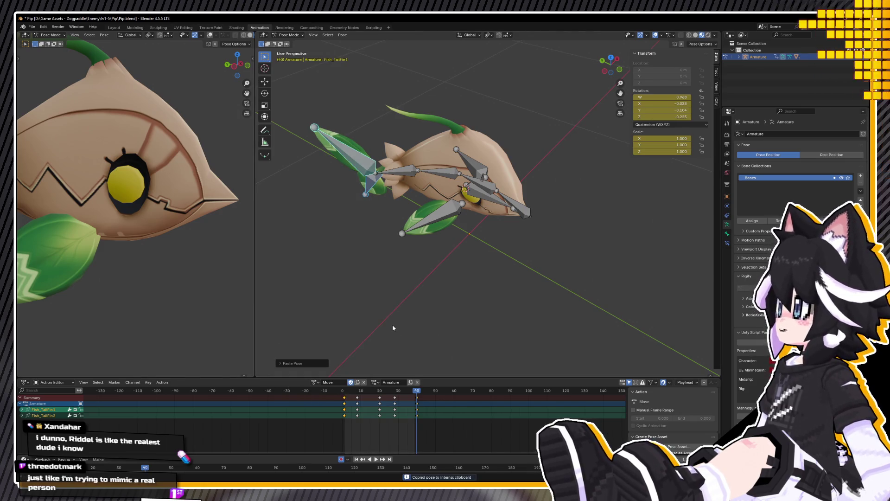
pyautogui.press('space')
pyautogui.moveTo(472, 310)
pyautogui.mouseDown(button='middle')
pyautogui.moveTo(407, 276)
pyautogui.moveTo(445, 252)
pyautogui.moveTo(445, 266)
pyautogui.moveTo(467, 254)
pyautogui.moveTo(505, 259)
pyautogui.moveTo(448, 243)
pyautogui.mouseUp(button='middle')
pyautogui.press('space')
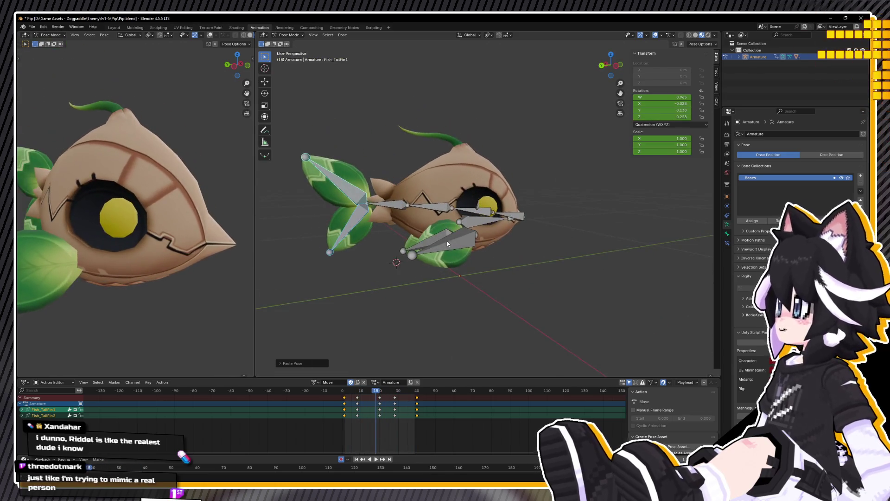
# Step: From a front view, select Fish_LeafFin.L and rotate it outward
pyautogui.click(447, 242)
pyautogui.hotkey('shift', 'Left')
pyautogui.press('space')
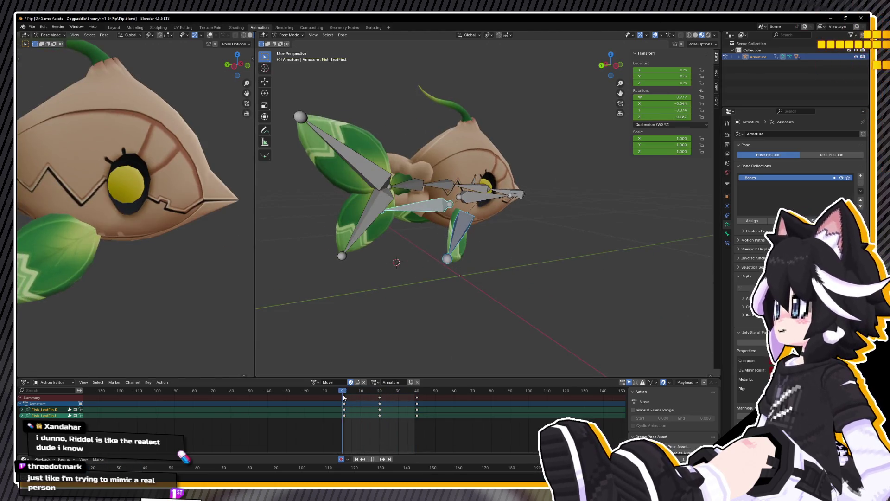
pyautogui.moveTo(431, 291); pyautogui.dragTo(439, 268, button='middle')
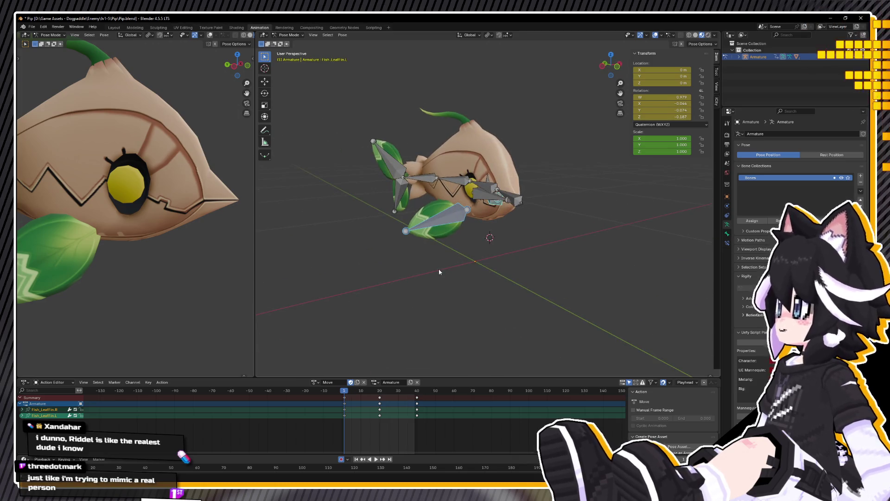
pyautogui.moveTo(483, 250)
pyautogui.mouseDown(button='middle')
pyautogui.moveTo(422, 221)
pyautogui.moveTo(452, 225)
pyautogui.moveTo(490, 271)
pyautogui.mouseUp(button='middle')
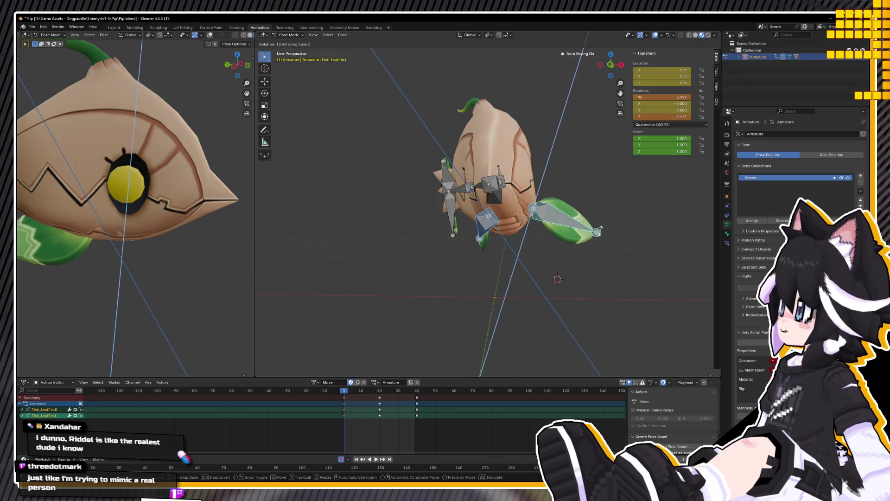
pyautogui.click(565, 230)
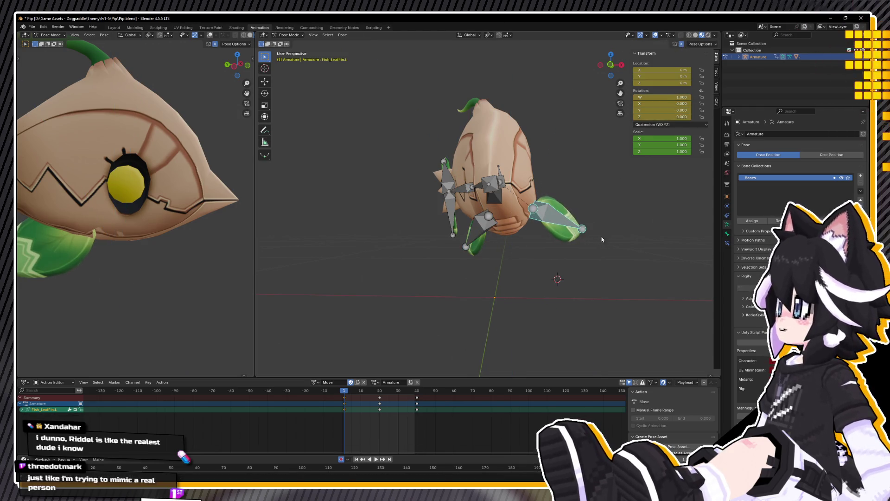
pyautogui.press('r')
pyautogui.click(678, 160)
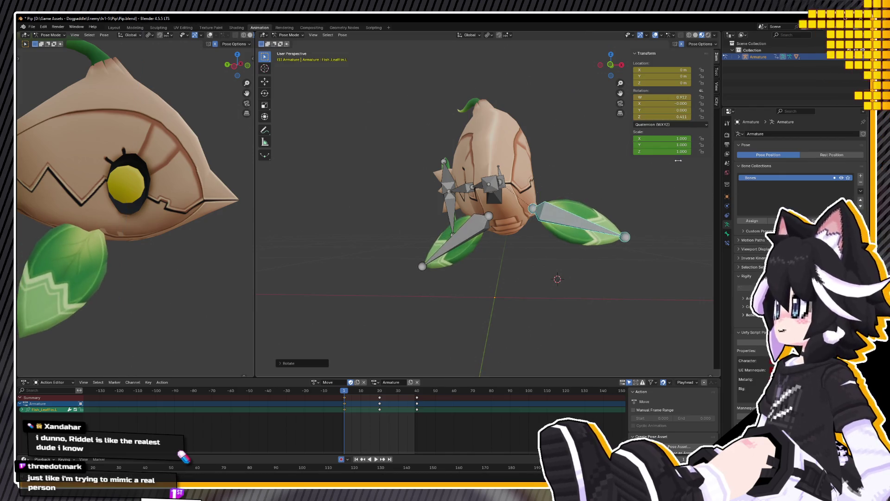
# Step: Copy the left leaf fin's pose and paste it onto frame 40
pyautogui.rightClick(532, 258)
pyautogui.click(507, 253)
pyautogui.press('space')
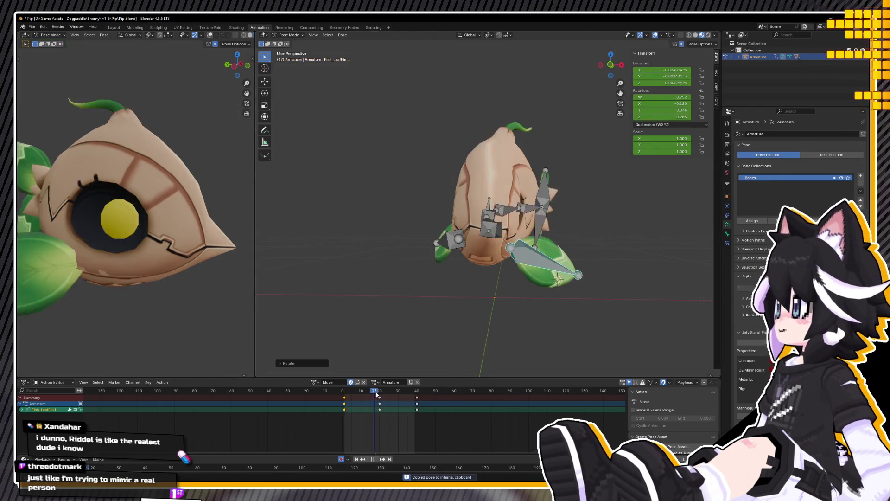
pyautogui.press('space')
pyautogui.rightClick(459, 306)
pyautogui.click(460, 307)
pyautogui.press('space')
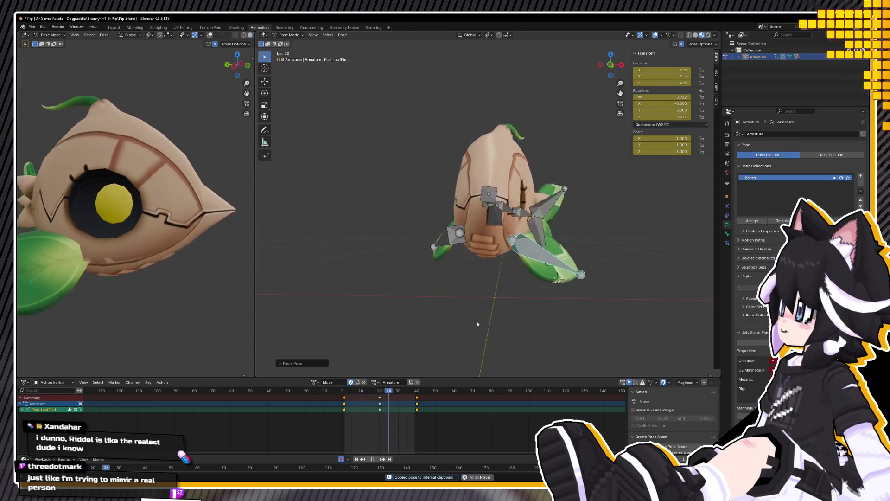
pyautogui.press('space')
pyautogui.rightClick(445, 330)
pyautogui.click(447, 330)
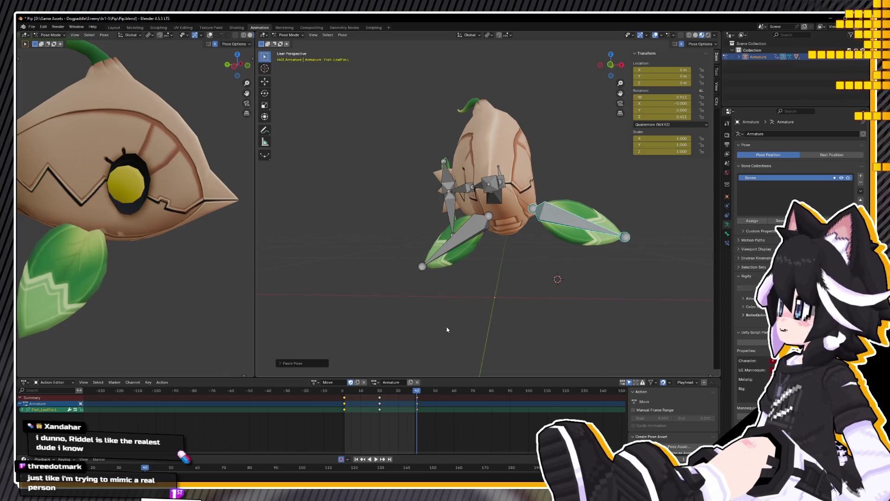
pyautogui.press('space')
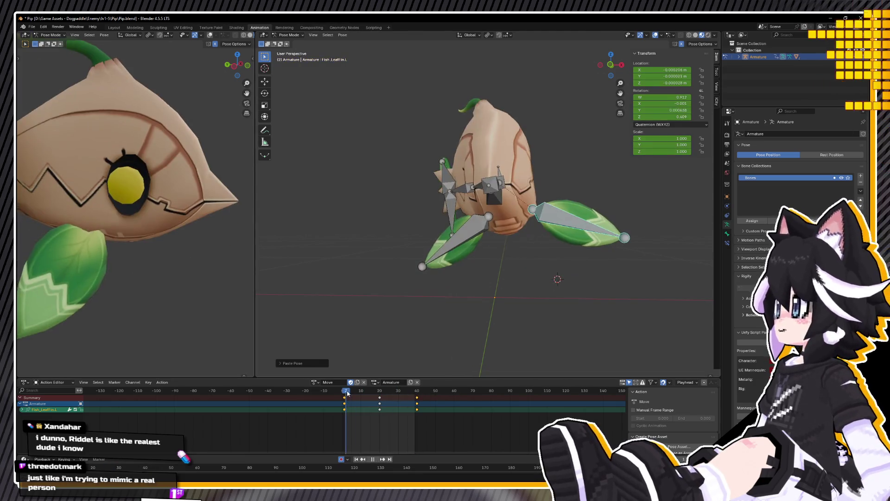
pyautogui.moveTo(346, 391); pyautogui.dragTo(345, 393)
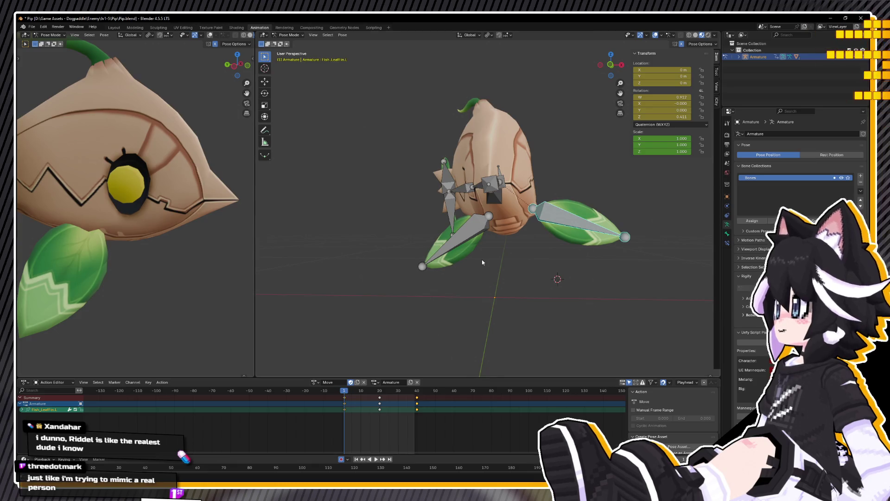
# Step: Add Fish_LeafFin.R, copy both fins' frame 1 pose and paste it onto frame 40
pyautogui.keyDown('shift'); pyautogui.click(457, 248); pyautogui.keyUp('shift')
pyautogui.rightClick(458, 262)
pyautogui.click(441, 267)
pyautogui.click(416, 391)
pyautogui.press('space')
pyautogui.press('space')
pyautogui.rightClick(420, 307)
pyautogui.click(389, 314)
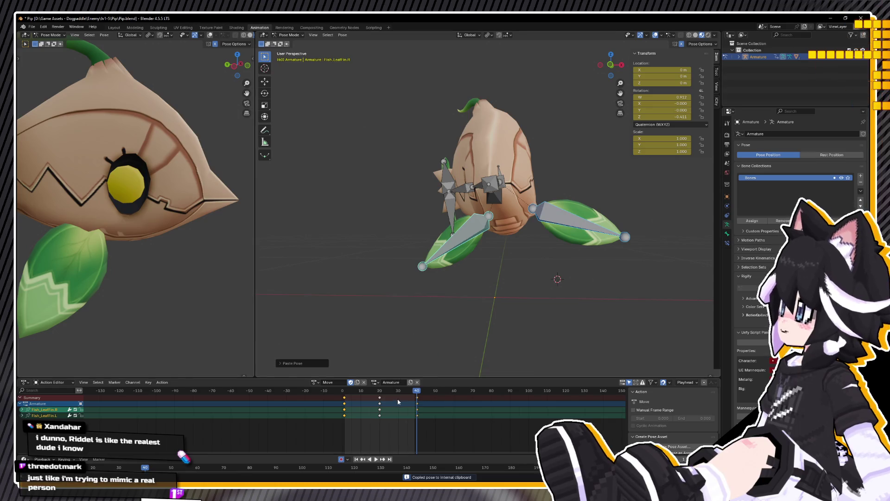
pyautogui.click(379, 392)
pyautogui.press('space')
pyautogui.press('space')
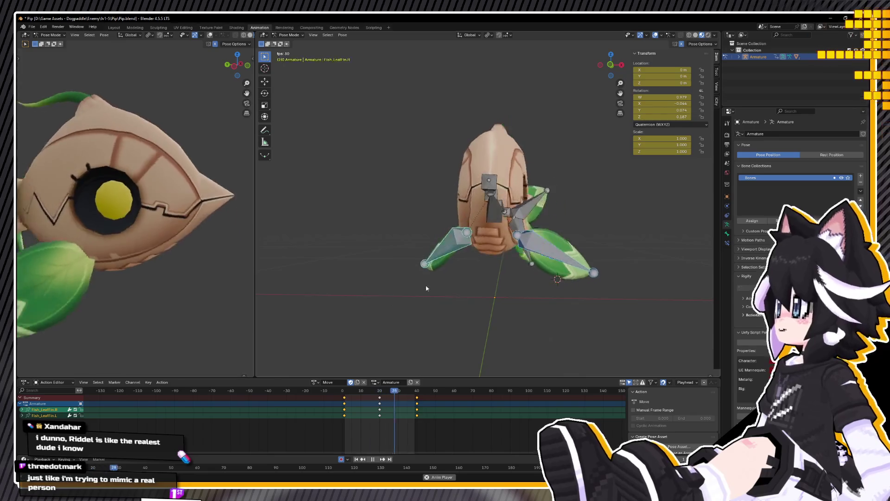
# Step: At frame 20 of the Move action, move the leaf fin bone to a new position
pyautogui.click(381, 391)
pyautogui.moveTo(381, 391); pyautogui.dragTo(379, 392)
pyautogui.moveTo(482, 250)
pyautogui.mouseDown(button='middle')
pyautogui.moveTo(468, 246)
pyautogui.moveTo(490, 240)
pyautogui.mouseUp(button='middle')
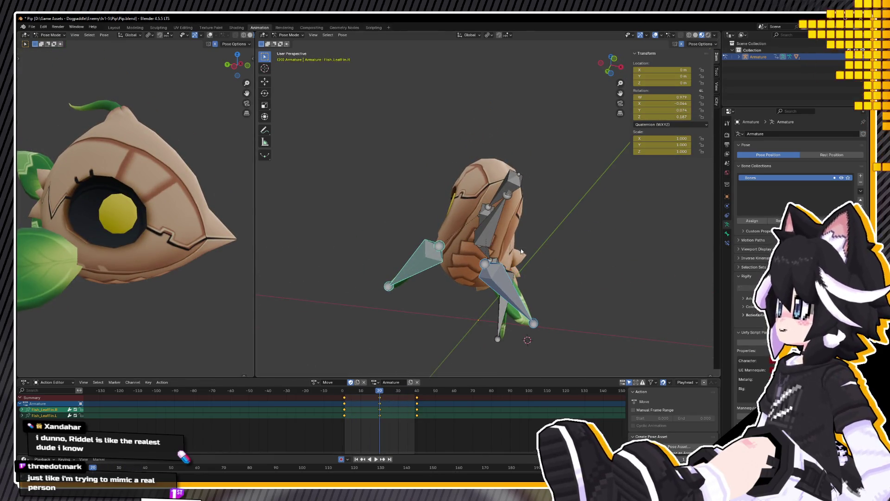
pyautogui.keyDown('shift'); pyautogui.click(491, 280); pyautogui.keyUp('shift')
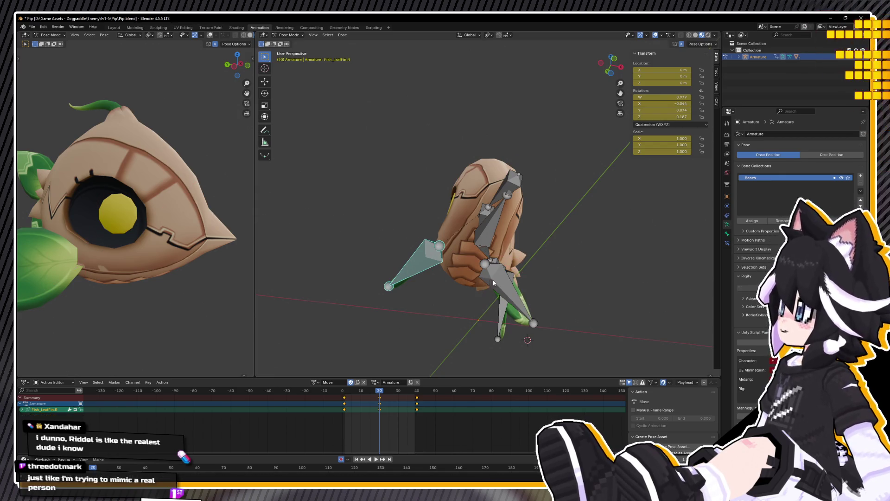
pyautogui.moveTo(517, 282)
pyautogui.mouseDown(button='middle')
pyautogui.moveTo(519, 291)
pyautogui.moveTo(563, 290)
pyautogui.moveTo(504, 317)
pyautogui.mouseUp(button='middle')
pyautogui.press('space')
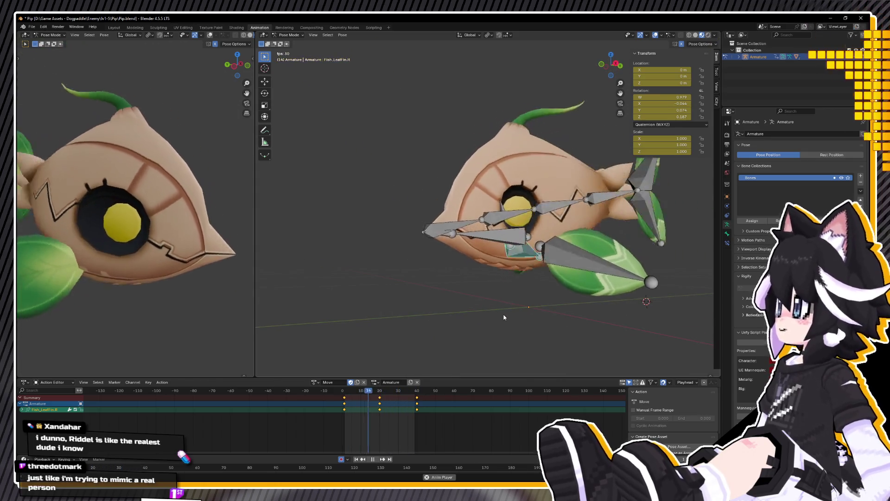
pyautogui.press('space')
pyautogui.press('Down')
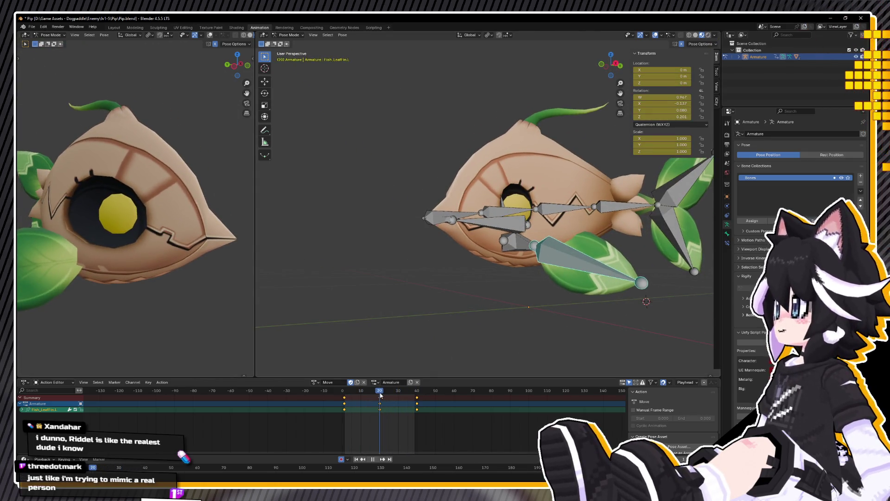
pyautogui.moveTo(574, 257); pyautogui.dragTo(499, 304, button='middle')
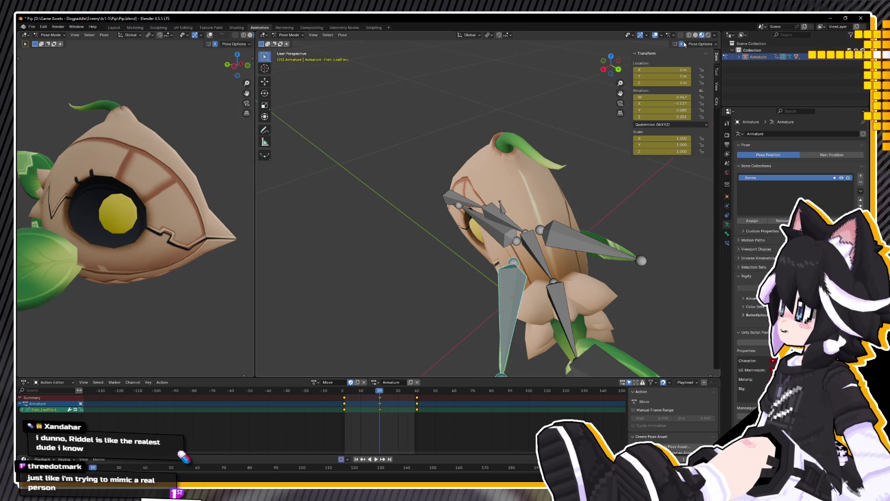
pyautogui.press('g')
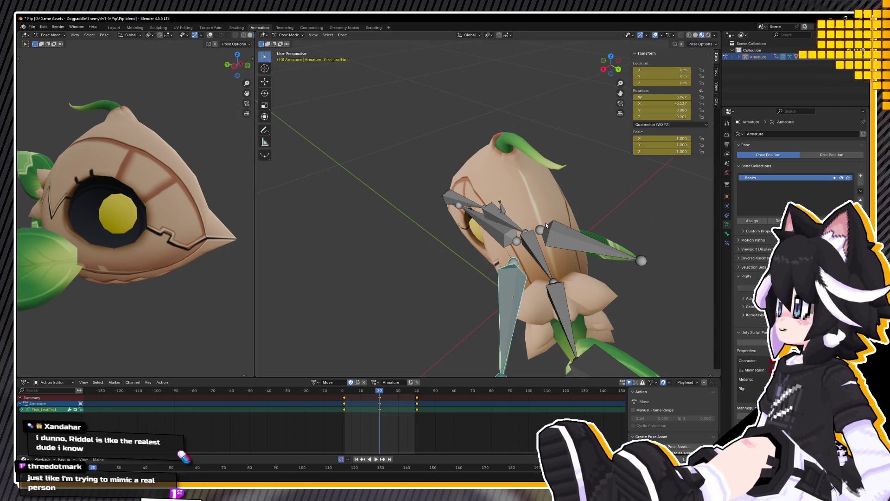
pyautogui.click(531, 227)
# Step: Select Fish_LeafFin.R and move it to a new start pose at frame 1
pyautogui.moveTo(531, 227)
pyautogui.mouseDown(button='middle')
pyautogui.moveTo(563, 255)
pyautogui.moveTo(603, 263)
pyautogui.mouseUp(button='middle')
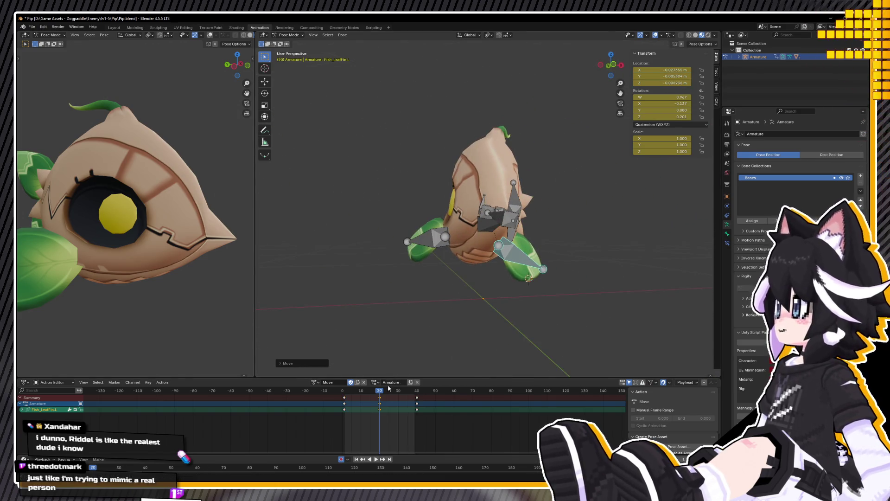
pyautogui.press('space')
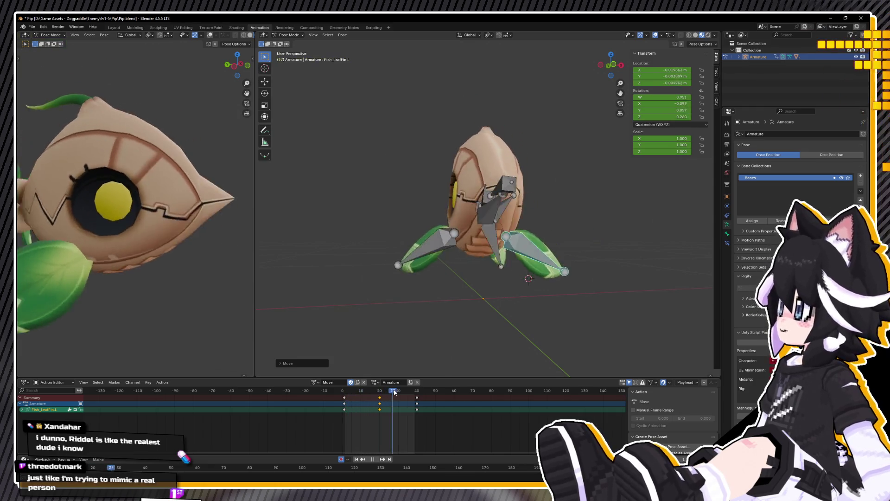
pyautogui.moveTo(393, 391); pyautogui.dragTo(487, 390)
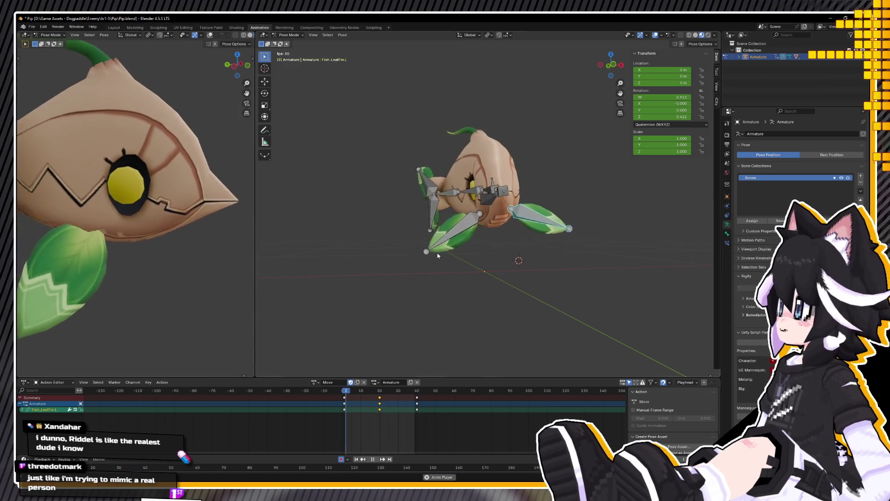
pyautogui.press('space')
pyautogui.click(435, 258)
pyautogui.moveTo(351, 388); pyautogui.dragTo(345, 394)
pyautogui.press('space')
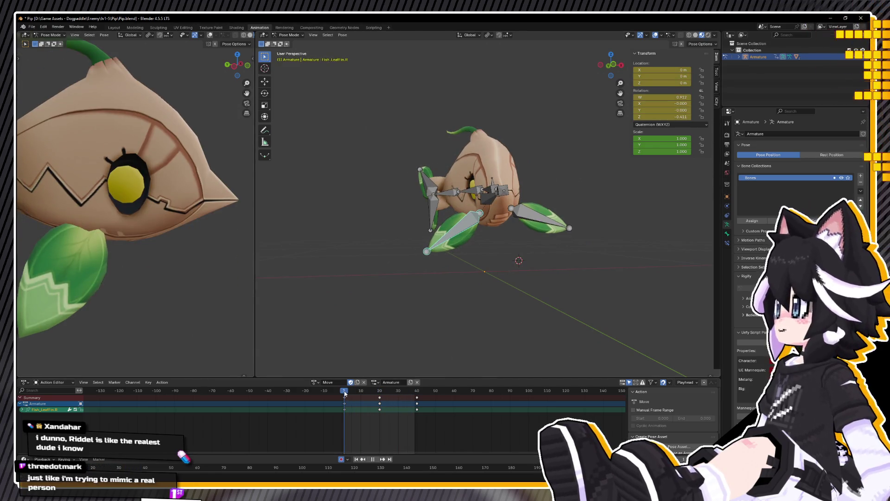
pyautogui.press('space')
pyautogui.moveTo(518, 246)
pyautogui.mouseDown(button='middle')
pyautogui.moveTo(528, 233)
pyautogui.moveTo(538, 257)
pyautogui.mouseUp(button='middle')
pyautogui.press('g')
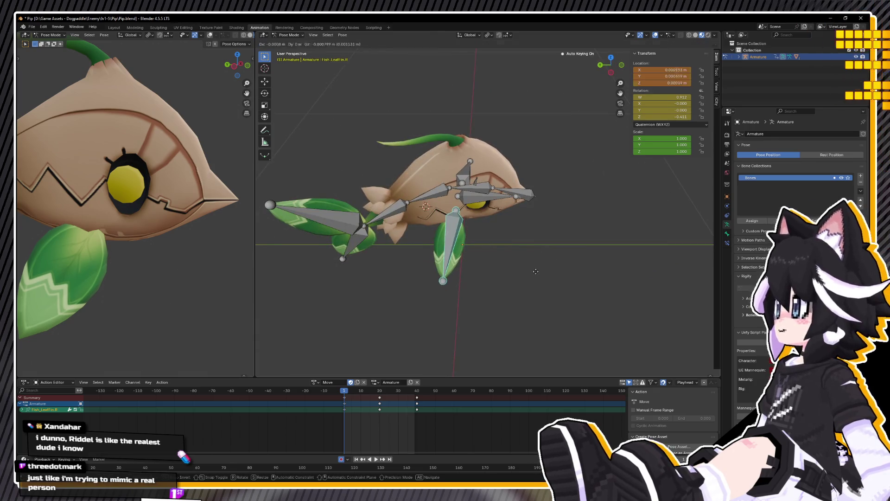
pyautogui.click(538, 271)
# Step: Copy the frame 1 leaf fin pose, paste it onto frame 40, and play the loop
pyautogui.rightClick(533, 268)
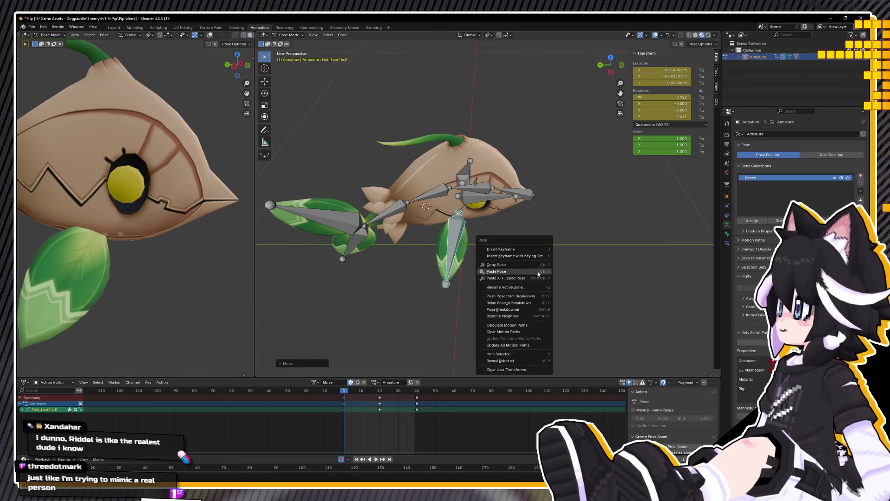
pyautogui.rightClick(441, 276)
pyautogui.click(440, 302)
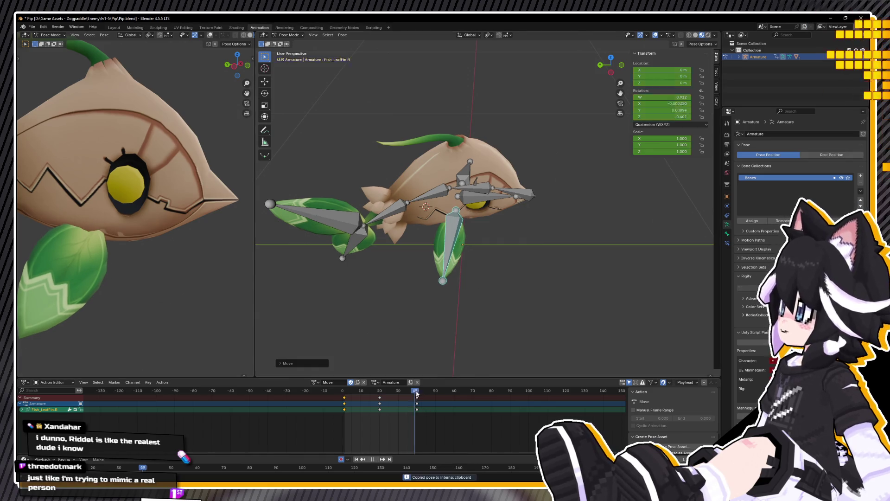
pyautogui.rightClick(466, 321)
pyautogui.click(460, 327)
pyautogui.press('space')
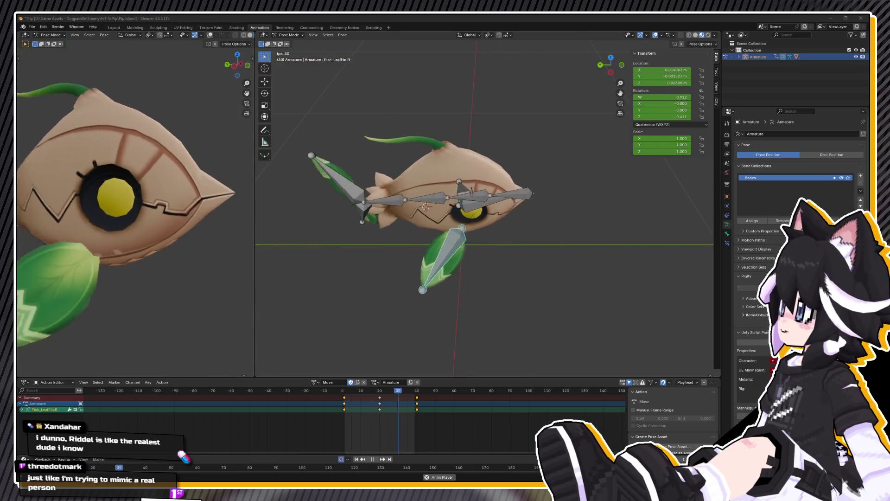
# Step: Select Fish_Eye and move it to a new position at frame 1 in left side view
pyautogui.moveTo(371, 209)
pyautogui.mouseDown(button='middle')
pyautogui.moveTo(405, 218)
pyautogui.moveTo(468, 199)
pyautogui.mouseUp(button='middle')
pyautogui.press('space')
pyautogui.click(475, 196)
pyautogui.click(345, 393)
pyautogui.press('space')
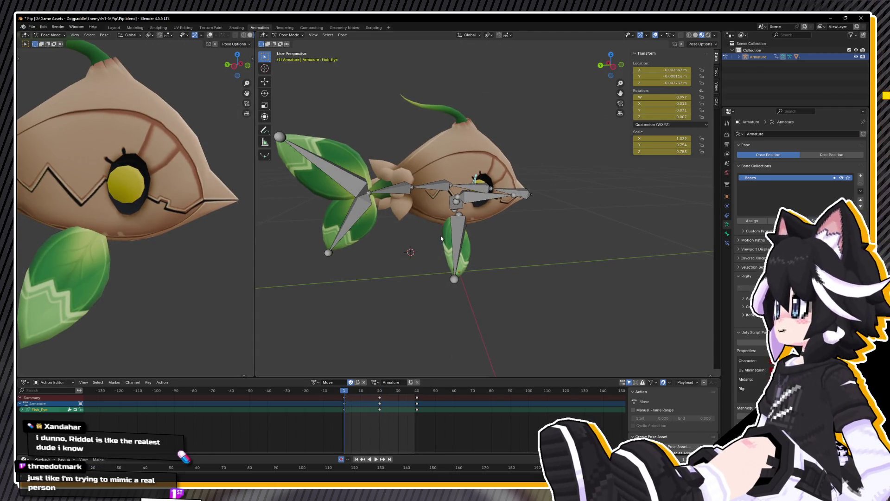
pyautogui.press('ctrl+KP_3')
pyautogui.scroll(4, 507, 170)
pyautogui.press('g')
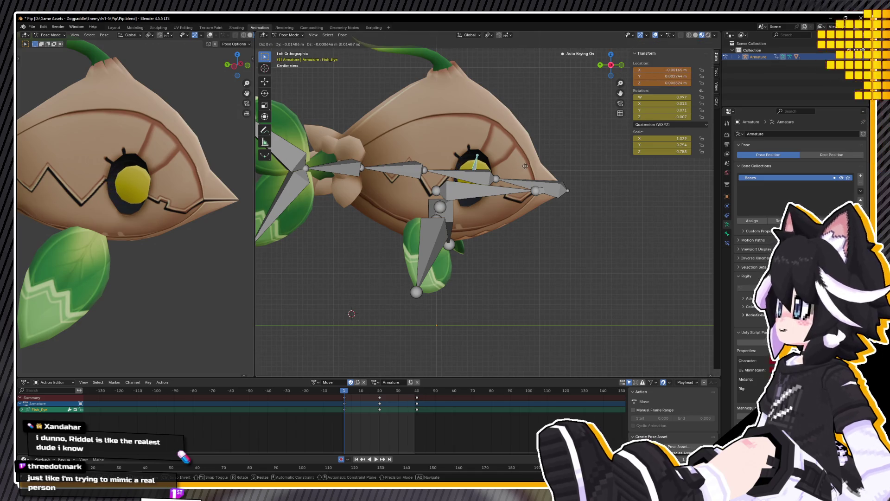
pyautogui.click(525, 165)
# Step: Copy the eye bone's frame 1 pose and paste it onto frame 40
pyautogui.click(353, 393)
pyautogui.press('space')
pyautogui.moveTo(353, 393); pyautogui.dragTo(344, 395)
pyautogui.rightClick(375, 305)
pyautogui.click(354, 312)
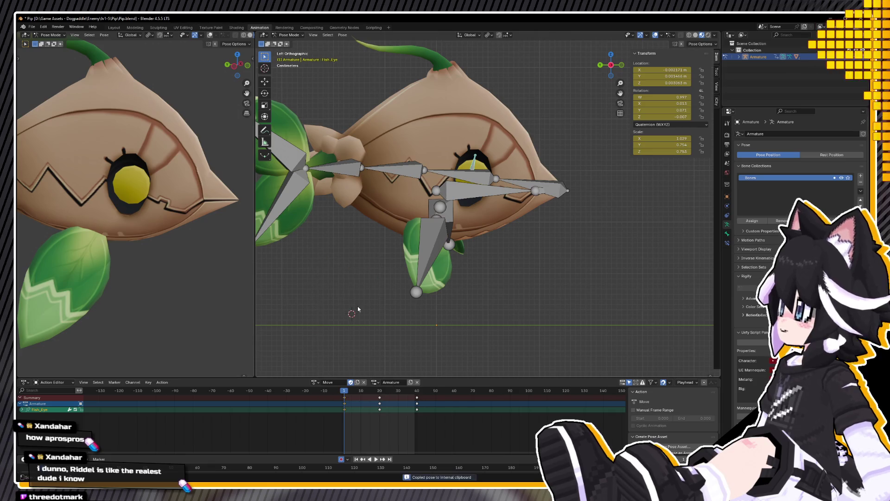
pyautogui.press('space')
pyautogui.click(415, 393)
pyautogui.press('space')
pyautogui.rightClick(373, 341)
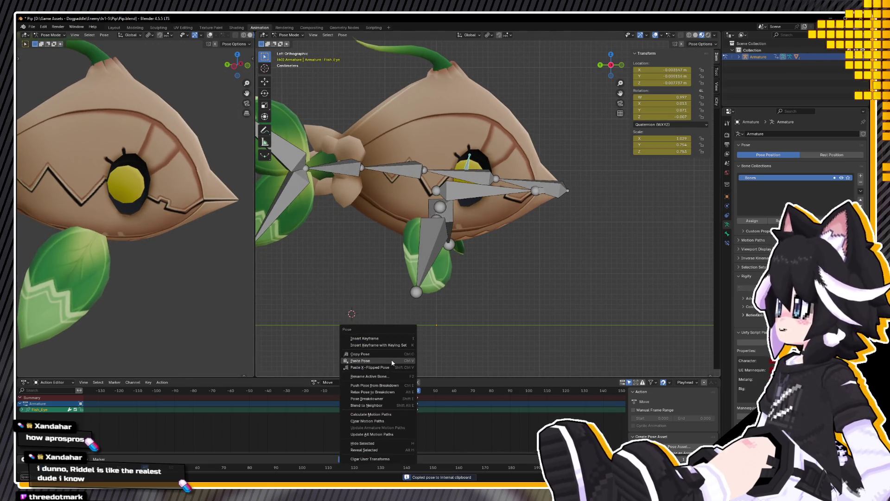
pyautogui.click(369, 350)
pyautogui.press('space')
# Step: Preview the loop, then select Fish_Base with the playhead near frame 17
pyautogui.moveTo(467, 260)
pyautogui.mouseDown(button='middle')
pyautogui.moveTo(392, 240)
pyautogui.moveTo(302, 240)
pyautogui.moveTo(350, 230)
pyautogui.moveTo(442, 269)
pyautogui.mouseUp(button='middle')
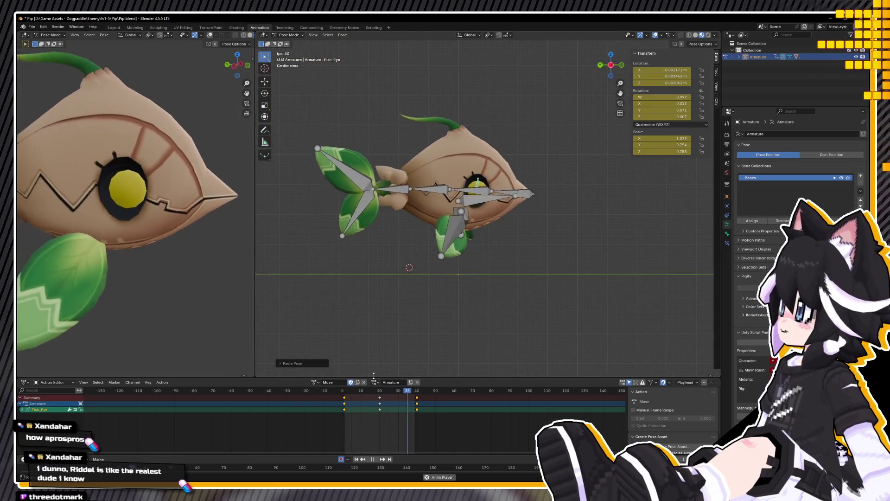
pyautogui.press('space')
pyautogui.click(491, 201)
pyautogui.moveTo(351, 388)
pyautogui.mouseDown()
pyautogui.moveTo(342, 387)
pyautogui.moveTo(380, 392)
pyautogui.mouseUp()
# Step: Move the selected bone along Y at frame 13 and adjust it again at frame 20
pyautogui.press('space')
pyautogui.press('space')
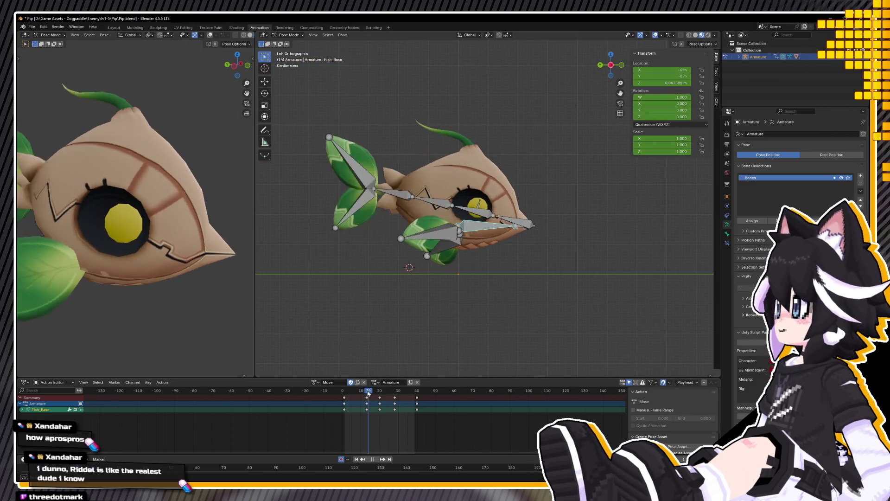
pyautogui.click(345, 395)
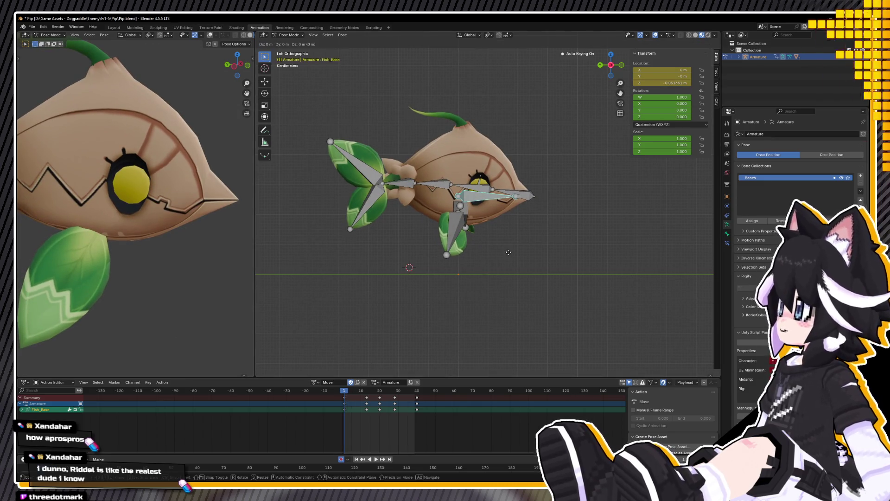
pyautogui.click(366, 395)
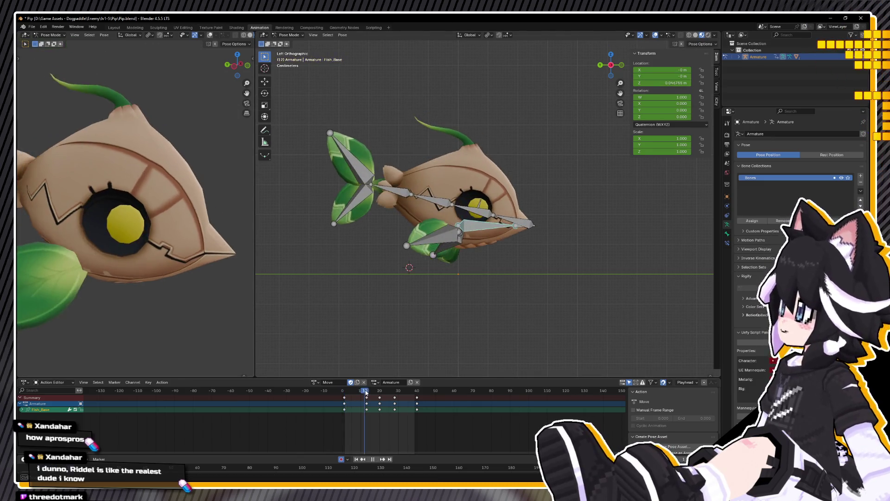
pyautogui.press('g')
pyautogui.press('y')
pyautogui.click(490, 292)
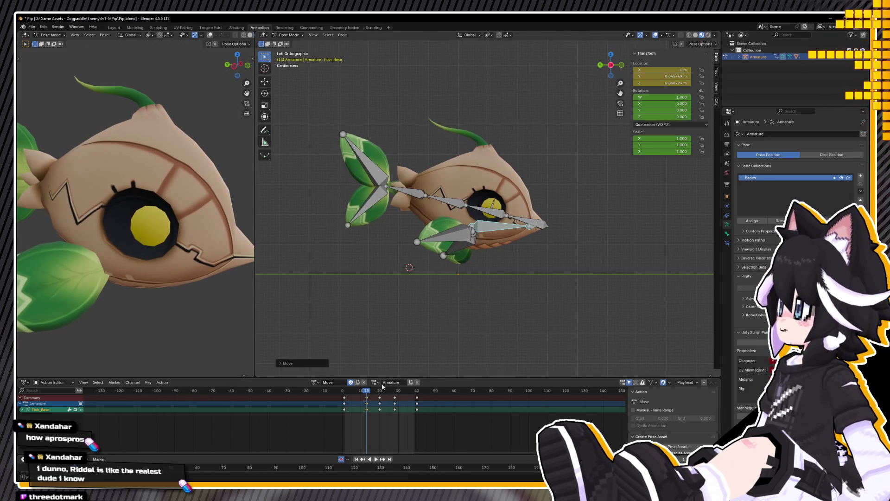
pyautogui.press('Up')
pyautogui.press('g')
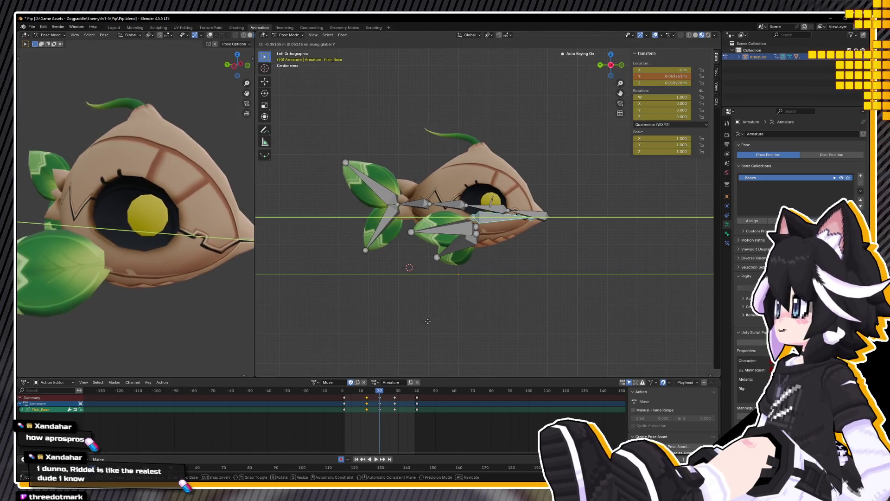
pyautogui.click(418, 318)
# Step: Scrub to frame 28 and move the bone along Y into a new pose
pyautogui.press('space')
pyautogui.click(338, 397)
pyautogui.moveTo(338, 397); pyautogui.dragTo(393, 393)
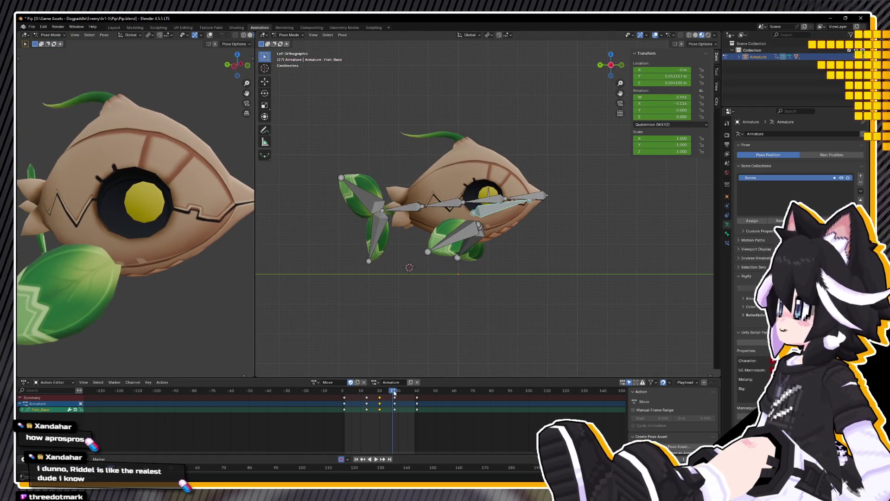
pyautogui.press('space')
pyautogui.press('g')
pyautogui.press('y')
pyautogui.click(494, 312)
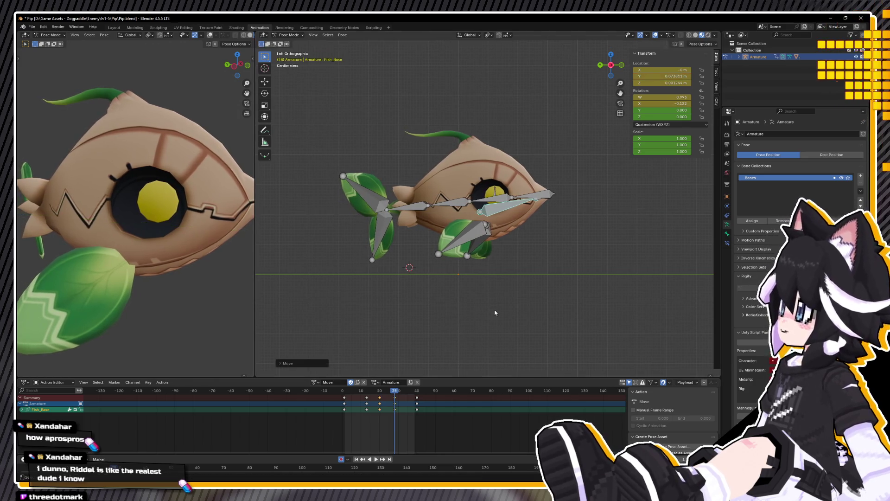
# Step: Preview the swim motion and save Pip.blend
pyautogui.press('space')
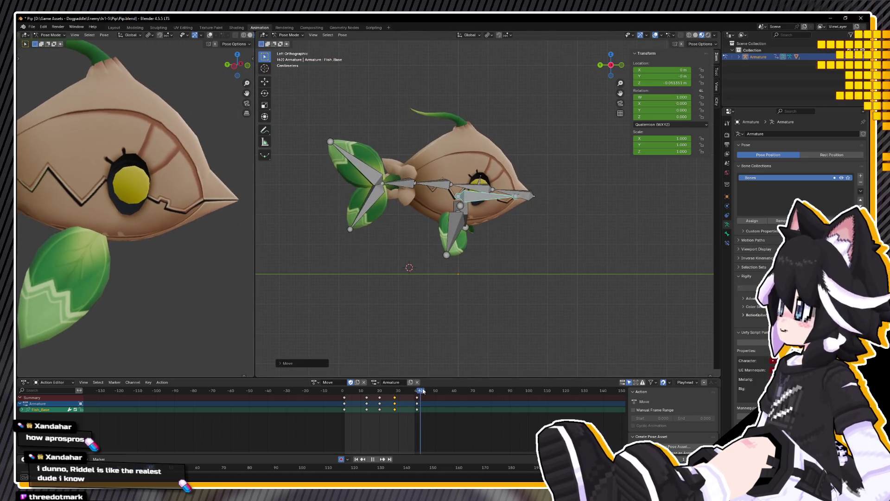
pyautogui.click(311, 402)
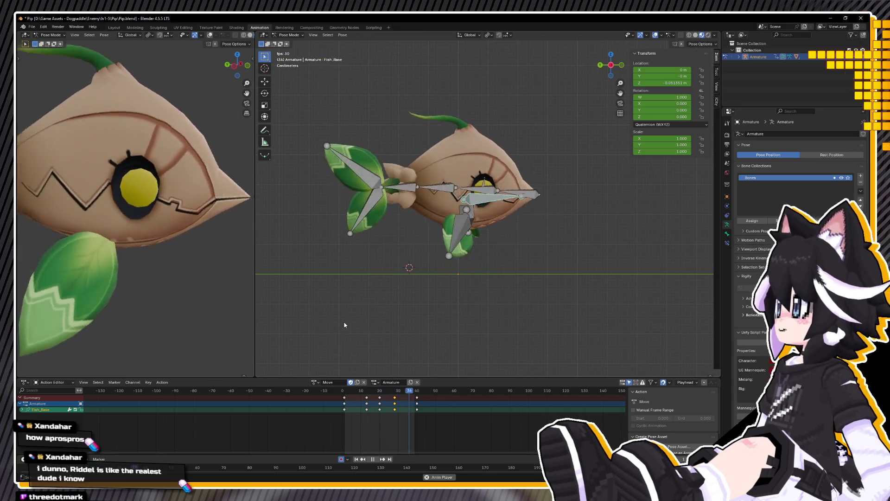
pyautogui.moveTo(603, 260)
pyautogui.mouseDown(button='middle')
pyautogui.moveTo(667, 264)
pyautogui.moveTo(630, 264)
pyautogui.moveTo(616, 250)
pyautogui.moveTo(524, 236)
pyautogui.moveTo(547, 216)
pyautogui.moveTo(489, 214)
pyautogui.moveTo(369, 319)
pyautogui.mouseUp(button='middle')
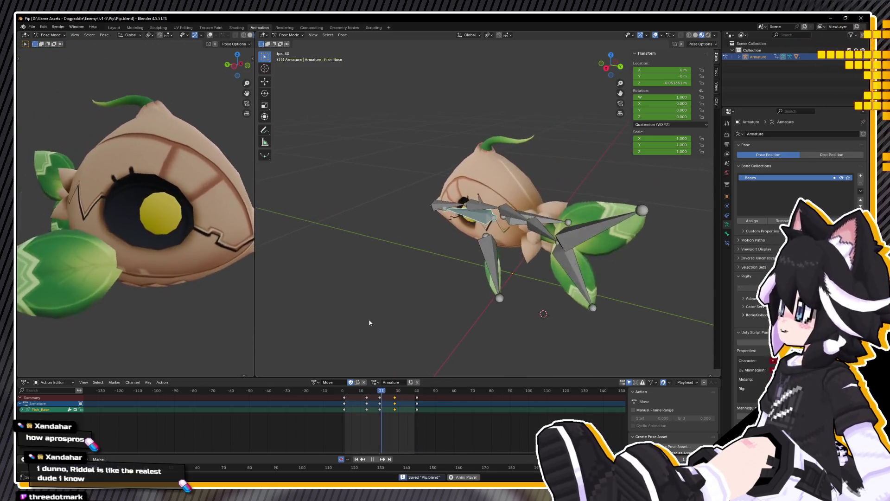
pyautogui.press('space')
pyautogui.hotkey('ctrl', 's')
pyautogui.moveTo(363, 393); pyautogui.dragTo(340, 391)
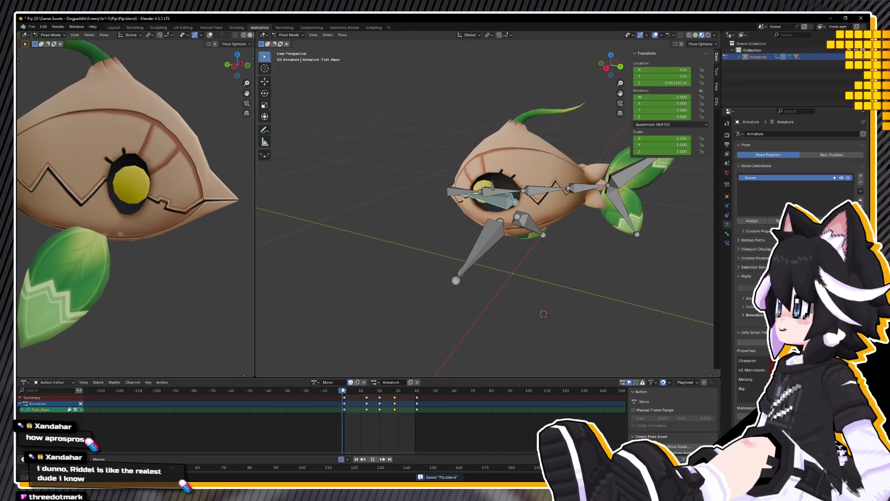
# Step: Assign the Idle action to the armature and list the file's actions in the Outliner's Blender File view
pyautogui.click(314, 381)
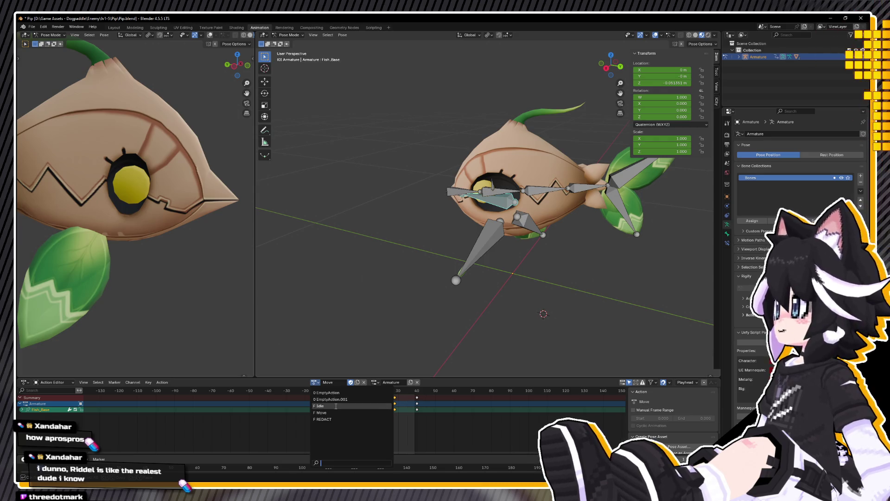
pyautogui.click(335, 406)
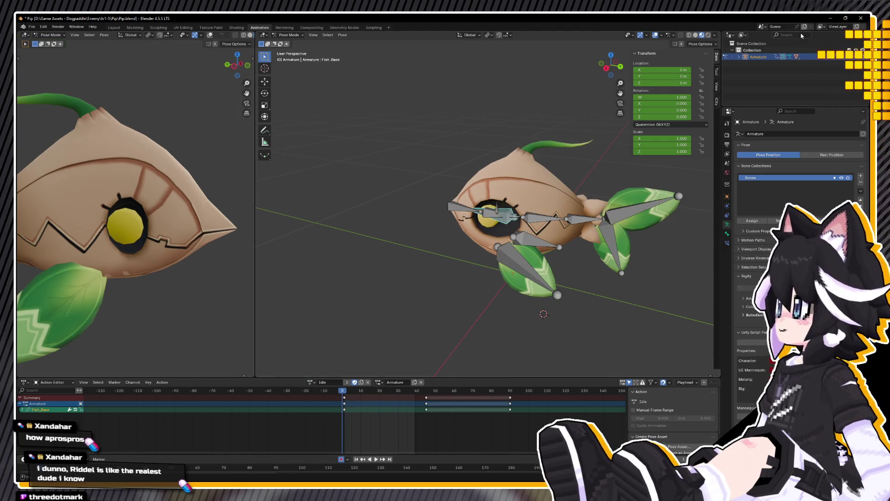
pyautogui.click(745, 35)
pyautogui.click(754, 73)
pyautogui.click(732, 50)
# Step: Delete EmptyAction, EmptyAction.001 and the other unused action, then return the Outliner to View Layer
pyautogui.click(752, 58)
pyautogui.keyDown('ctrl'); pyautogui.click(765, 64); pyautogui.keyUp('ctrl')
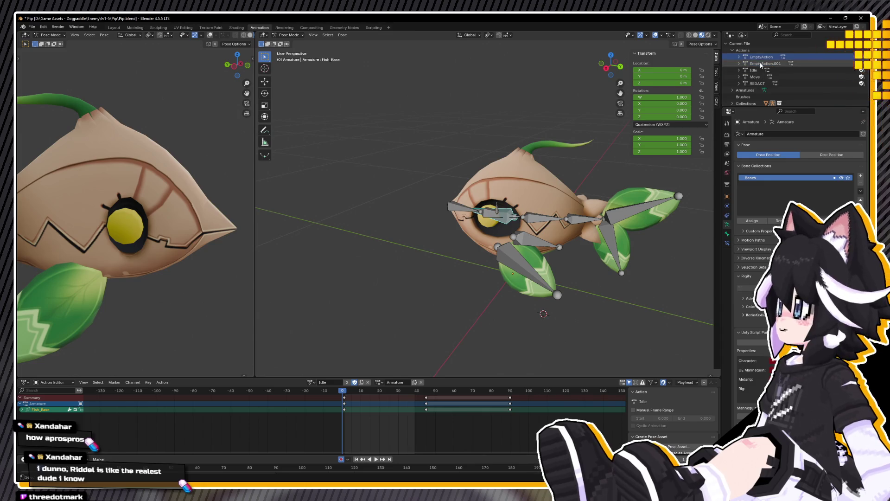
pyautogui.keyDown('ctrl'); pyautogui.click(758, 83); pyautogui.keyUp('ctrl')
pyautogui.rightClick(769, 86)
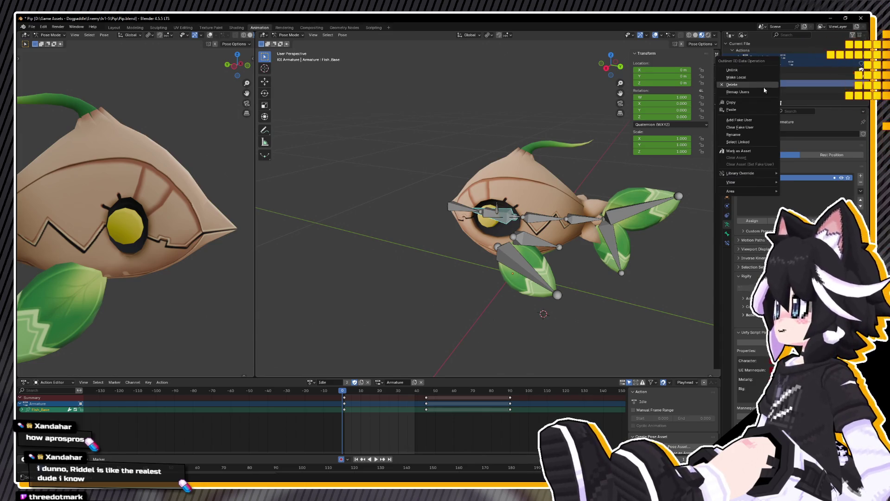
pyautogui.click(740, 85)
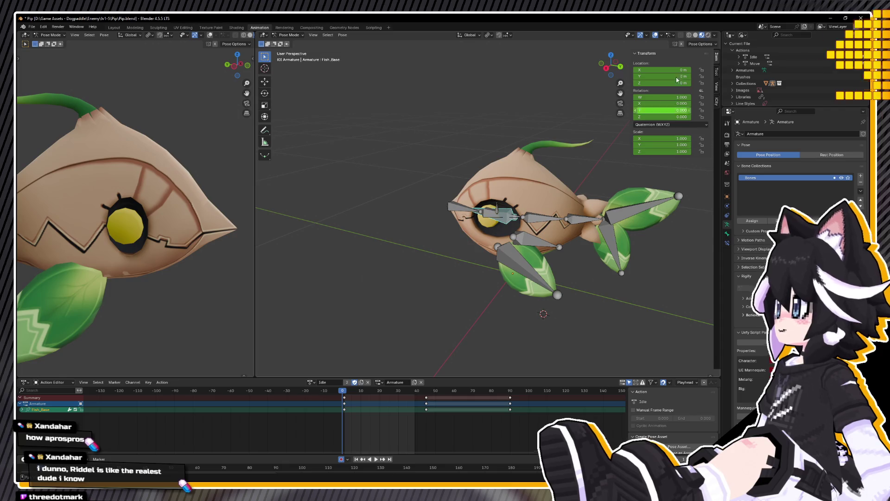
pyautogui.click(743, 35)
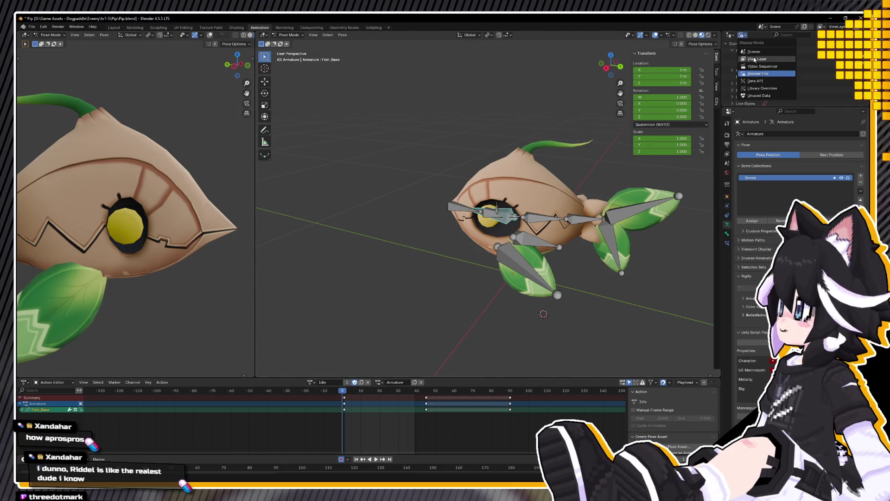
pyautogui.click(754, 59)
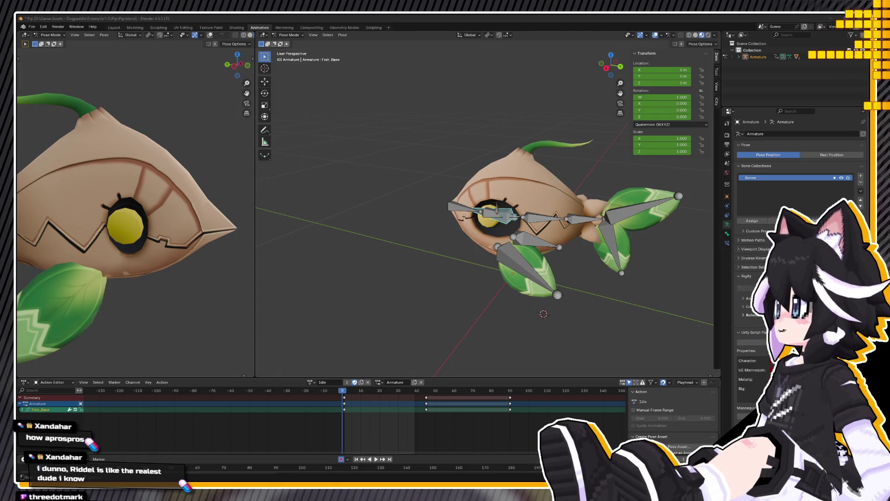
# Step: Preview the Idle animation from frame 1
pyautogui.click(345, 391)
pyautogui.press('space')
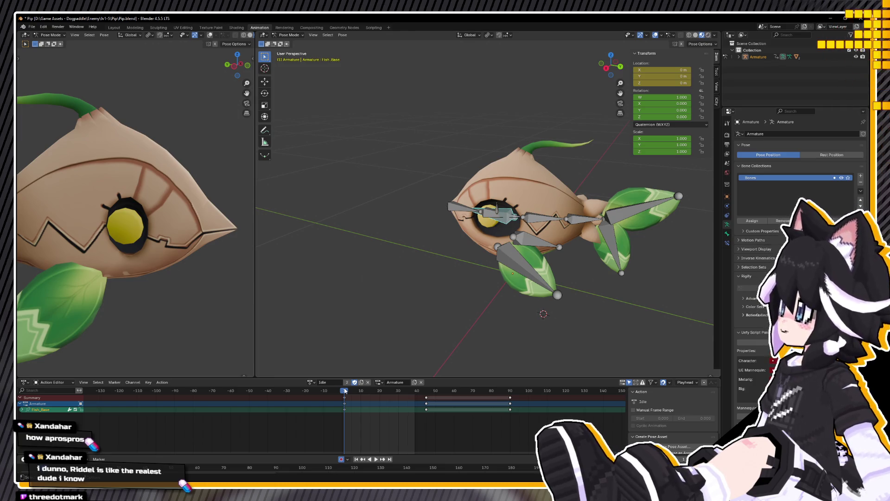
pyautogui.click(311, 382)
pyautogui.write('Hurt')
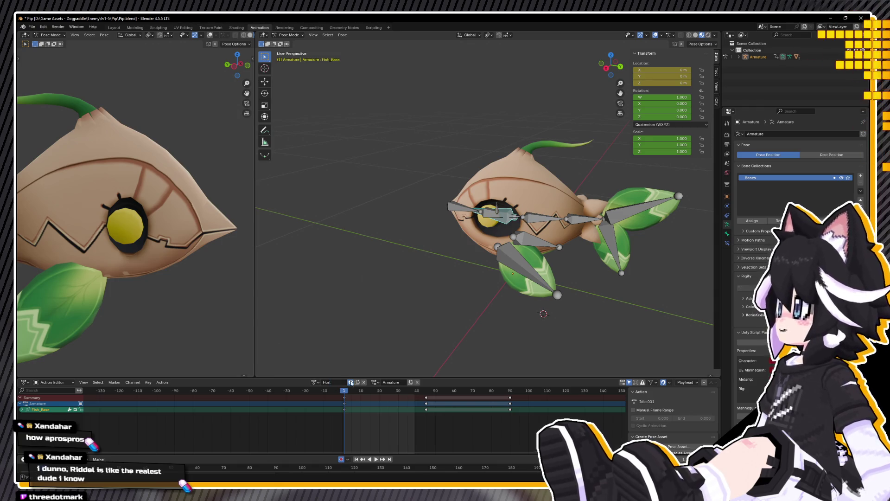
# Step: Delete all of the Hurt action's keyframes after frame 1
pyautogui.press('a')
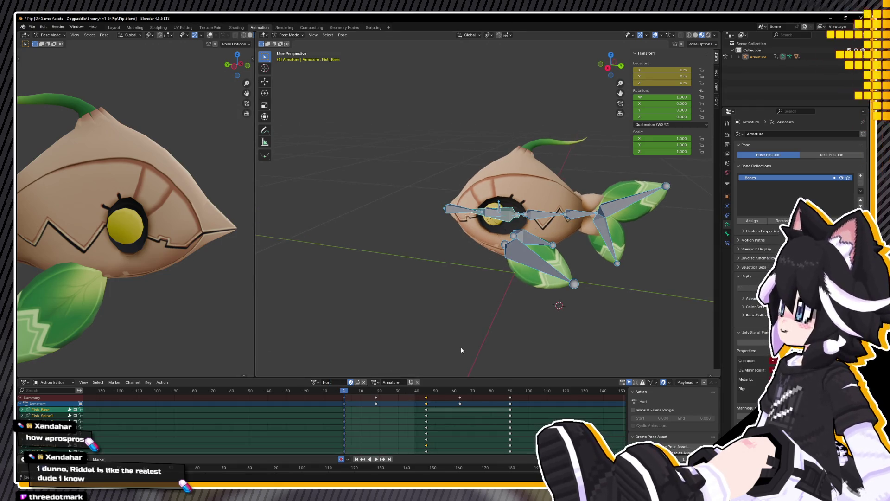
pyautogui.press('a')
pyautogui.press('Delete')
pyautogui.moveTo(468, 292)
pyautogui.mouseDown(button='middle')
pyautogui.moveTo(493, 274)
pyautogui.moveTo(492, 300)
pyautogui.mouseUp(button='middle')
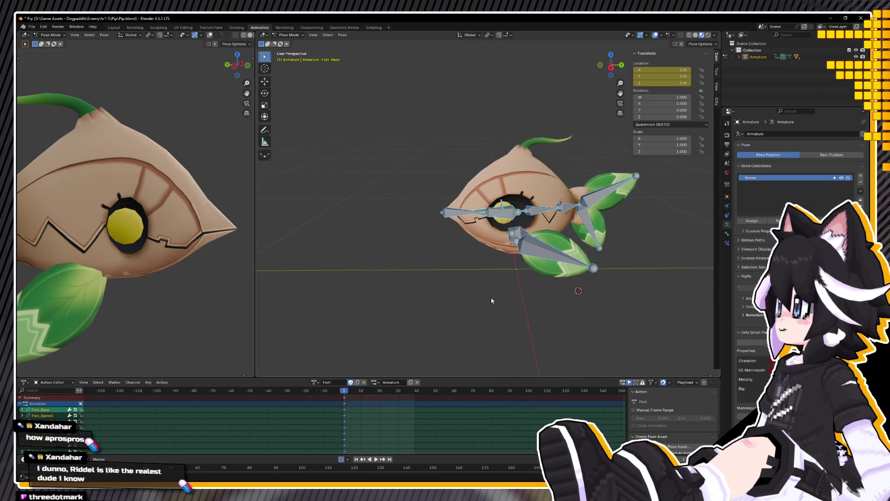
pyautogui.hotkey('ctrl', 'z')
pyautogui.hotkey('ctrl', 'z')
# Step: Switch to a zoomed side view and select the Fish_Eye bone
pyautogui.moveTo(529, 260); pyautogui.dragTo(511, 255, button='middle')
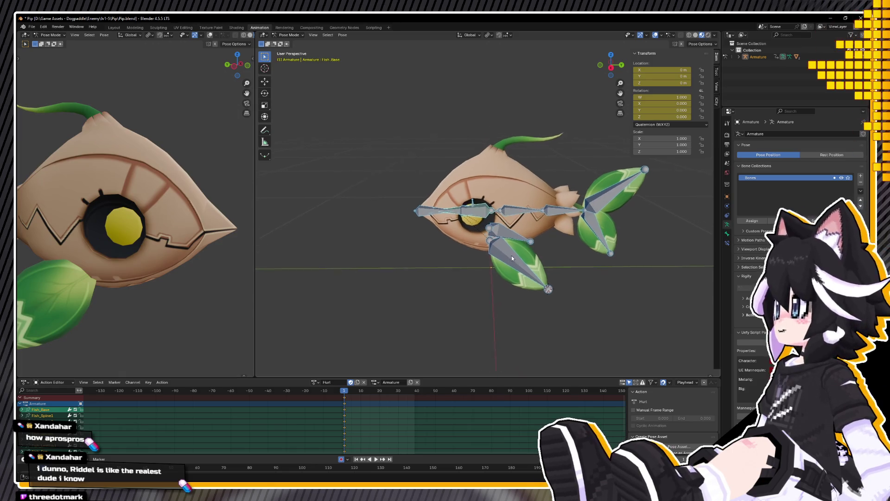
pyautogui.press('KP_3')
pyautogui.scroll(4, 487, 218)
pyautogui.click(427, 182)
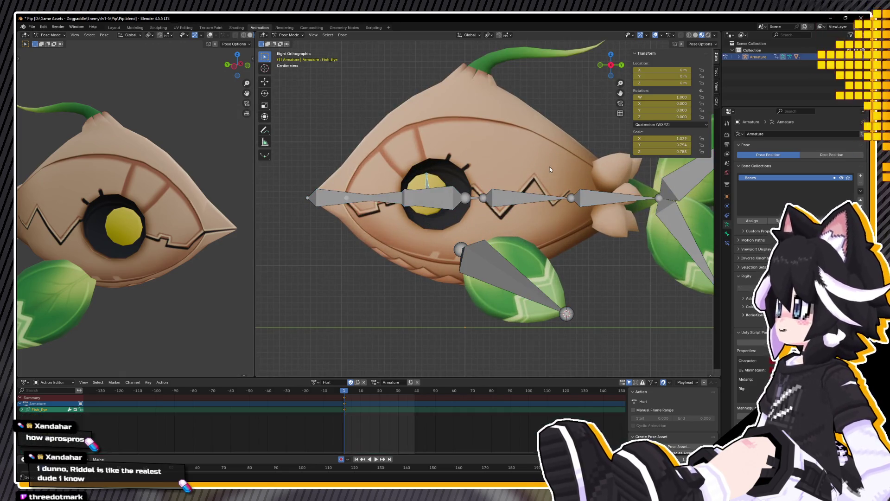
# Step: Scale the Fish_Eye bone down, trying Y and X axis constraints
pyautogui.press('s')
pyautogui.click(496, 185)
pyautogui.moveTo(496, 186); pyautogui.dragTo(540, 212, button='middle')
pyautogui.press('s')
pyautogui.press('y')
pyautogui.press('y')
pyautogui.press('y')
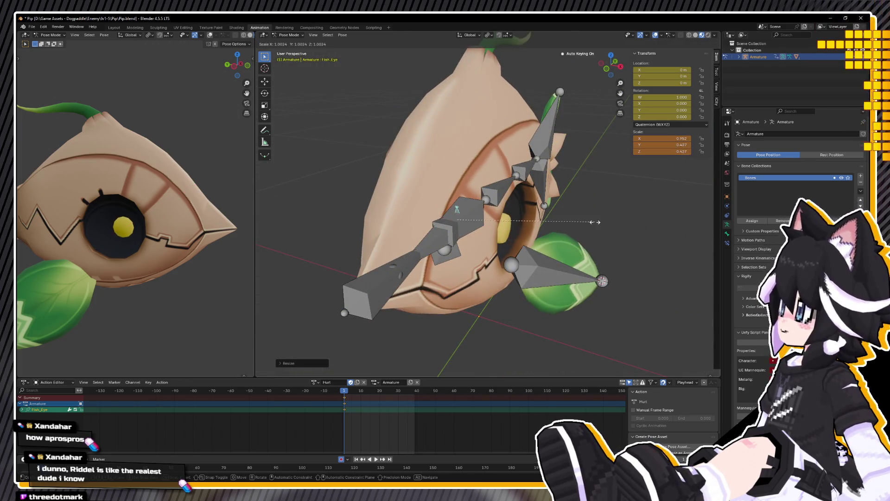
pyautogui.press('x')
pyautogui.press('x')
# Step: Squash the eye further to about 0.218 on Y and Z
pyautogui.press('x')
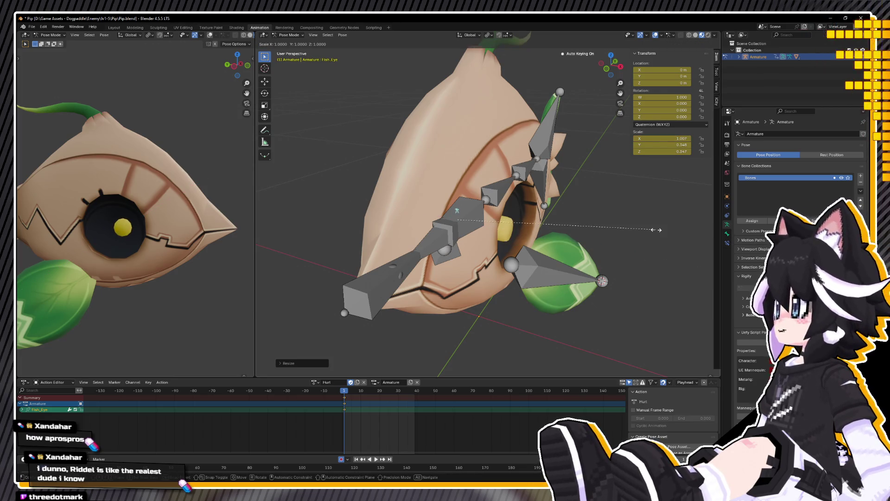
pyautogui.press('Escape')
pyautogui.rightClick(617, 251)
pyautogui.moveTo(508, 217)
pyautogui.mouseDown(button='middle')
pyautogui.moveTo(464, 206)
pyautogui.moveTo(559, 200)
pyautogui.moveTo(592, 212)
pyautogui.mouseUp(button='middle')
pyautogui.press('s')
pyautogui.press('Escape')
pyautogui.press('s')
pyautogui.press('x')
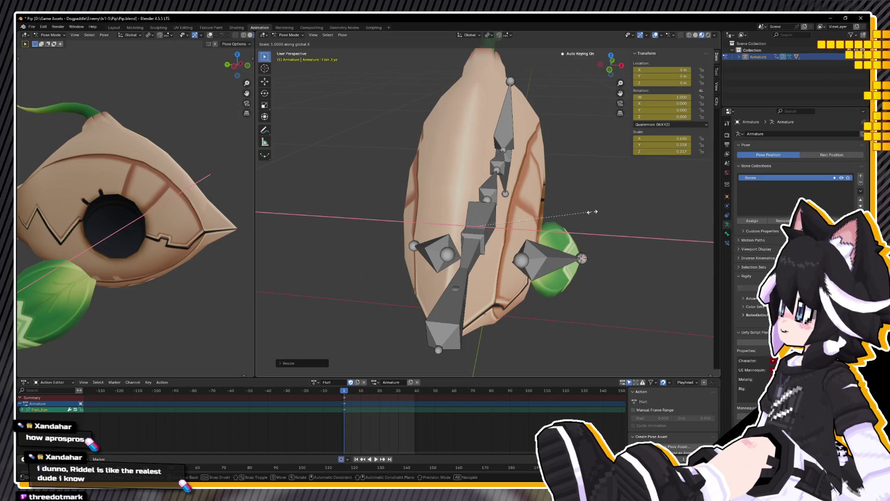
pyautogui.press('Escape')
# Step: Nudge the eye bone down along Y and begin rotating Fish_Spine1
pyautogui.moveTo(663, 218)
pyautogui.mouseDown(button='middle')
pyautogui.moveTo(577, 244)
pyautogui.moveTo(536, 224)
pyautogui.mouseUp(button='middle')
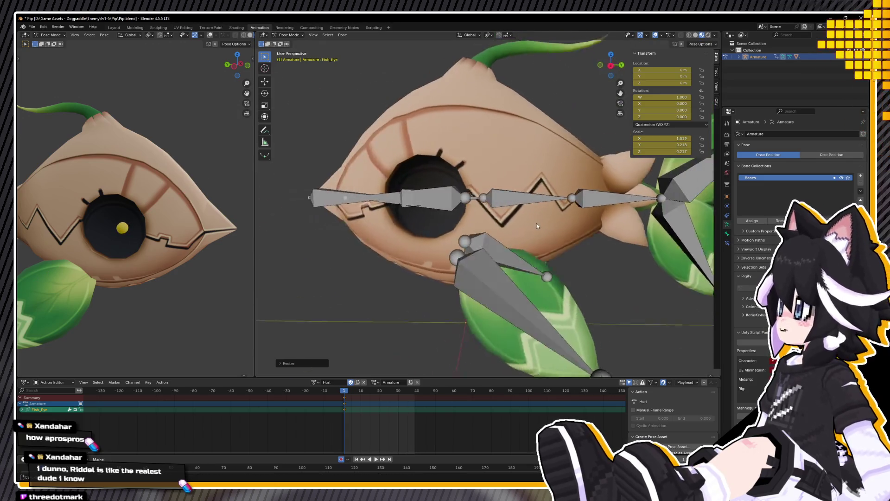
pyautogui.press('g')
pyautogui.press('y')
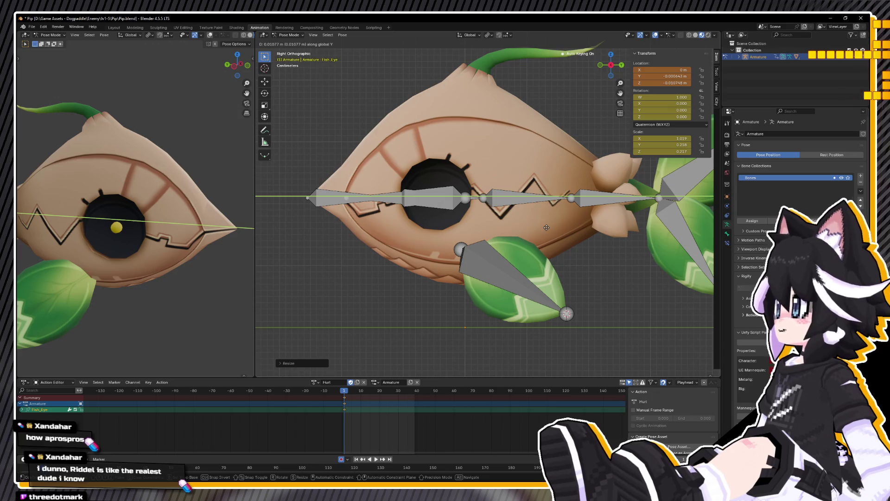
pyautogui.click(546, 227)
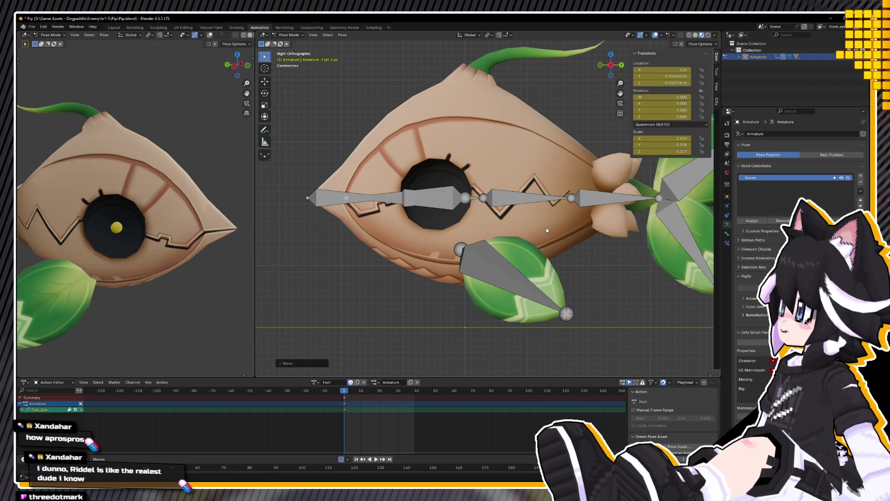
pyautogui.click(348, 201)
pyautogui.press('r')
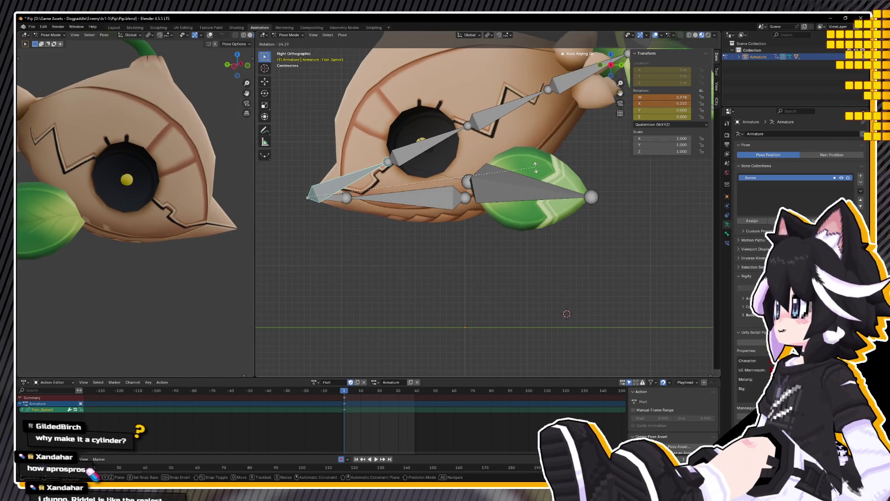
# Step: Confirm the Fish_Spine1 bend and frame the body in straight side view
pyautogui.click(535, 183)
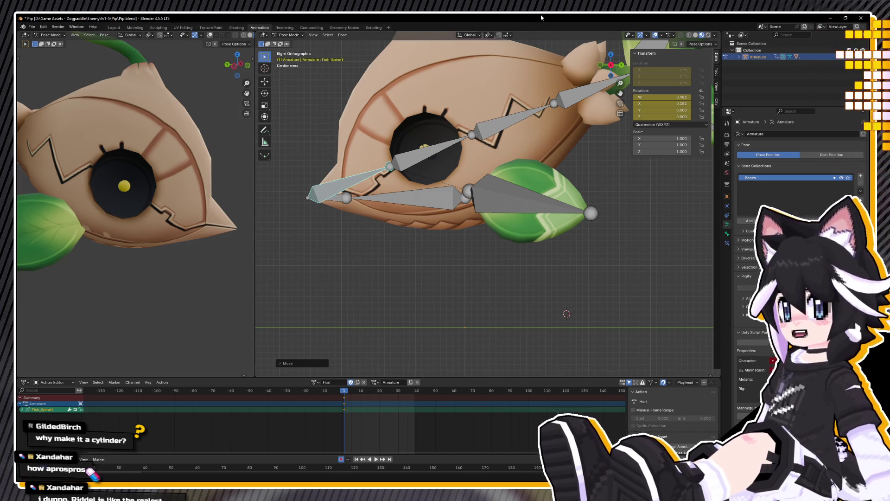
pyautogui.moveTo(690, 213)
pyautogui.mouseDown(button='middle')
pyautogui.moveTo(708, 266)
pyautogui.moveTo(535, 123)
pyautogui.moveTo(518, 154)
pyautogui.moveTo(460, 138)
pyautogui.mouseUp(button='middle')
pyautogui.press('KP_7')
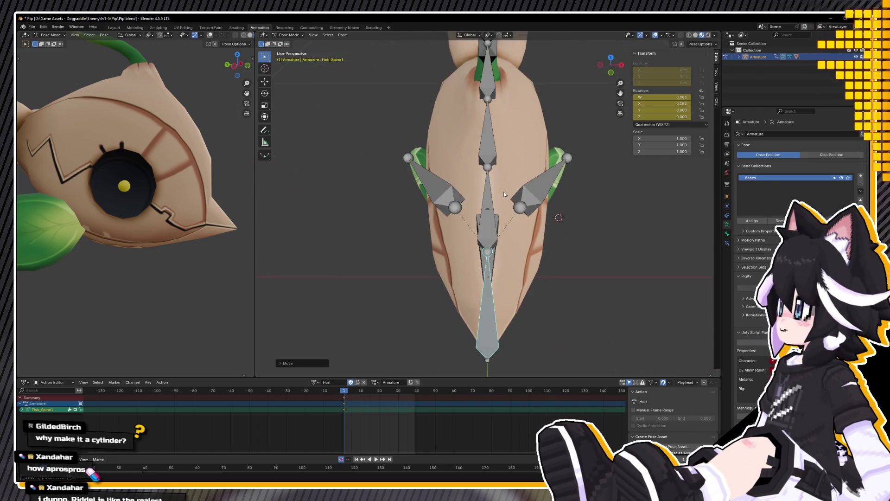
pyautogui.press('KP_3')
pyautogui.keyDown('shift'); pyautogui.moveTo(498, 129); pyautogui.dragTo(469, 147, button='middle'); pyautogui.keyUp('shift')
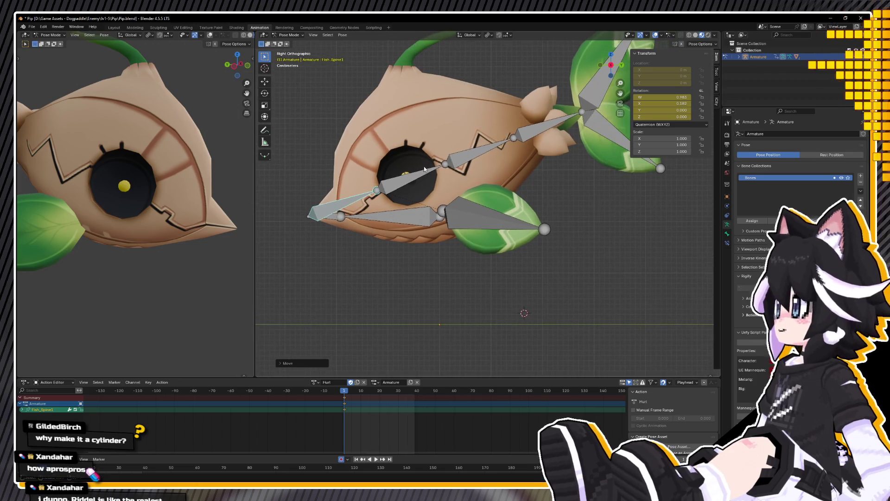
# Step: Rotate Fish_Spine2, Fish_Spine3 and Fish_Spine4 together to curl the spine chain
pyautogui.keyDown('shift'); pyautogui.click(446, 164); pyautogui.keyUp('shift')
pyautogui.keyDown('shift'); pyautogui.click(527, 132); pyautogui.keyUp('shift')
pyautogui.keyDown('shift'); pyautogui.click(527, 131); pyautogui.keyUp('shift')
pyautogui.press('r')
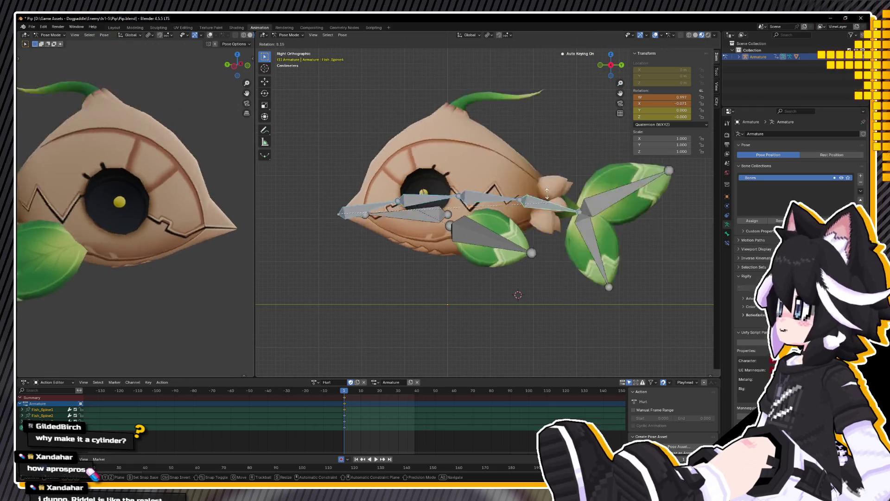
pyautogui.click(538, 157)
# Step: Tilt the upper body with Fish_Spine2 and turn the head bone upright
pyautogui.keyDown('shift'); pyautogui.moveTo(492, 135); pyautogui.dragTo(505, 202, button='middle'); pyautogui.keyUp('shift')
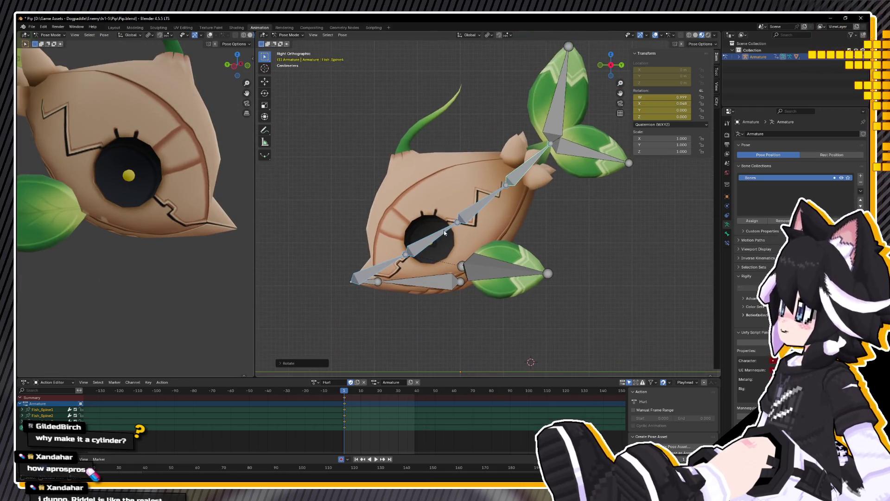
pyautogui.click(428, 234)
pyautogui.press('r')
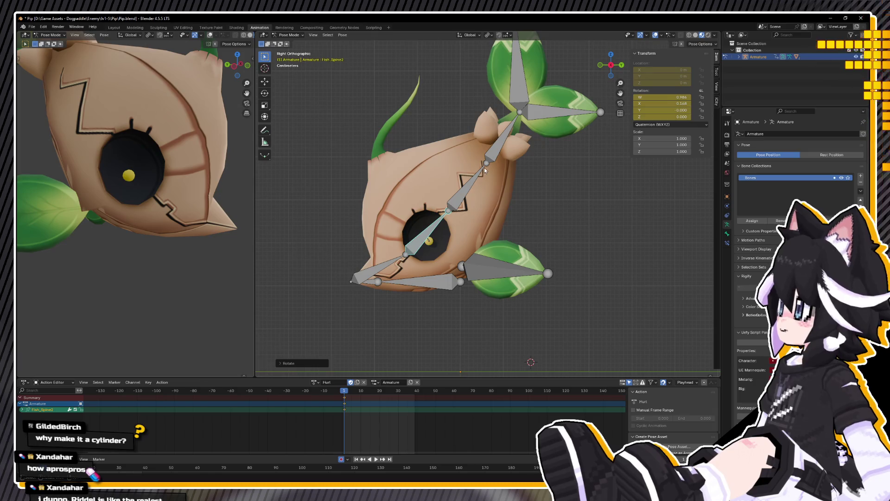
pyautogui.click(465, 131)
pyautogui.click(466, 131)
pyautogui.press('r')
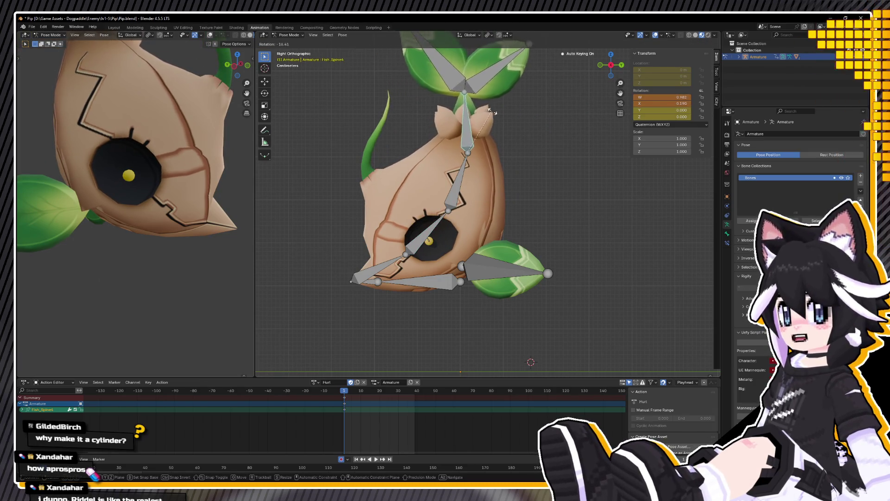
pyautogui.click(383, 205)
# Step: Start another Fish_Spine2 rotation, cancel it, and select Fish_LeafFin.L
pyautogui.click(359, 270)
pyautogui.press(']')
pyautogui.press('r')
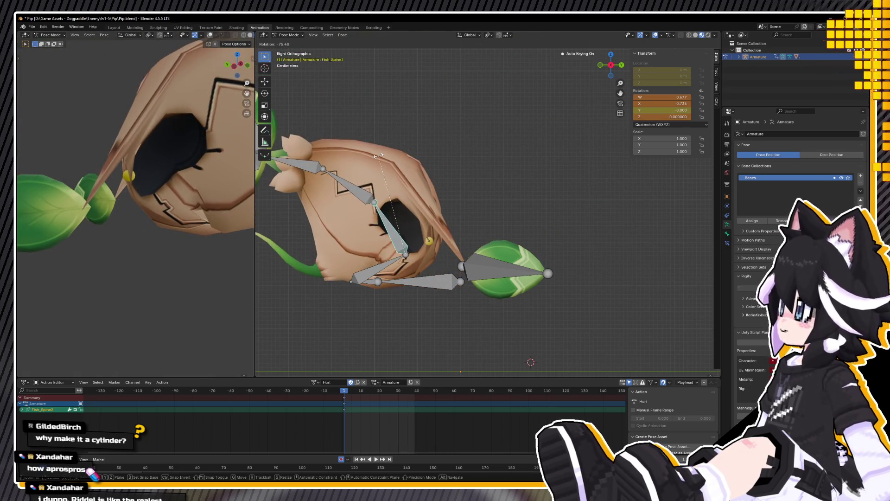
pyautogui.rightClick(483, 200)
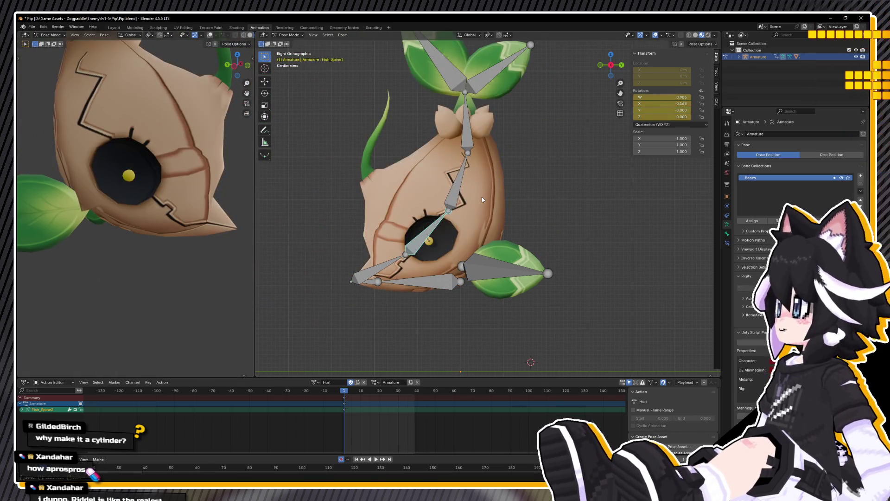
pyautogui.click(492, 264)
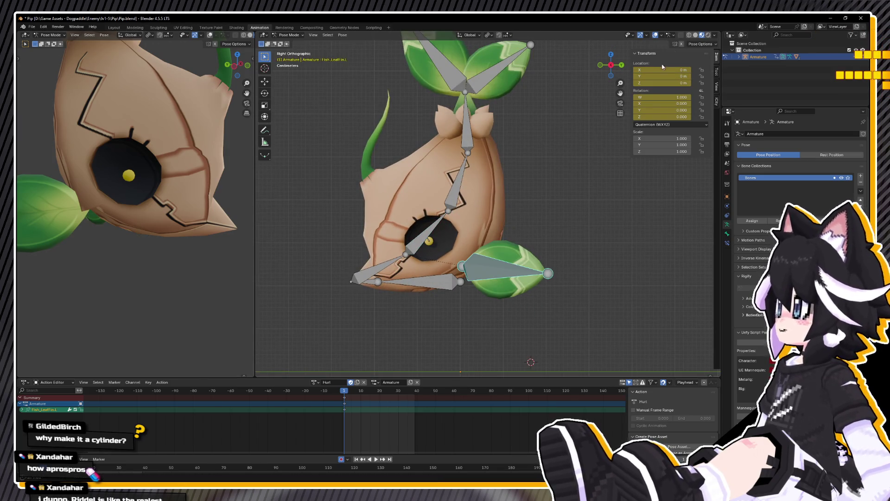
# Step: Move Fish_LeafFin.L up and right and turn it around its Z axis
pyautogui.moveTo(460, 265)
pyautogui.mouseDown()
pyautogui.moveTo(440, 263)
pyautogui.moveTo(473, 245)
pyautogui.moveTo(466, 237)
pyautogui.mouseUp()
pyautogui.press('r')
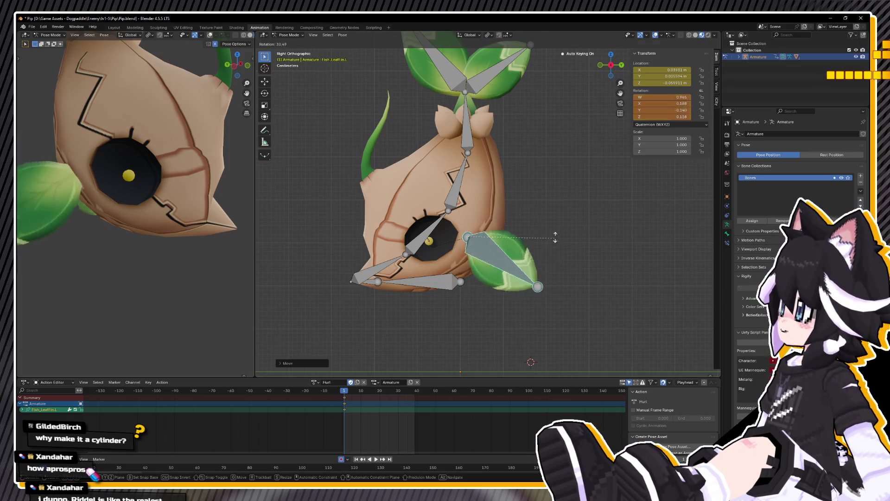
pyautogui.press('x')
pyautogui.press('x')
pyautogui.press('Escape')
pyautogui.moveTo(480, 193)
pyautogui.mouseDown(button='middle')
pyautogui.moveTo(478, 121)
pyautogui.moveTo(452, 210)
pyautogui.moveTo(431, 220)
pyautogui.mouseUp(button='middle')
pyautogui.press('r')
pyautogui.press('z')
pyautogui.press('z')
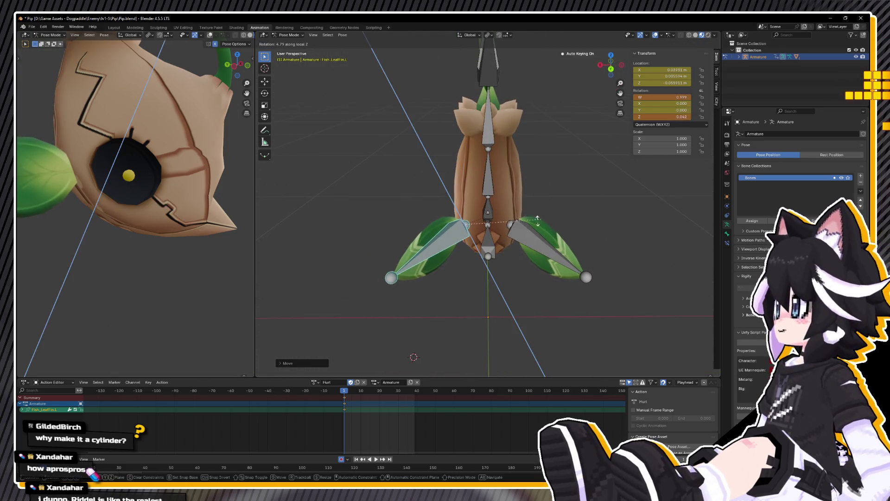
pyautogui.click(466, 200)
# Step: Stretch the leaf fin along X and tuck it in beside the eye
pyautogui.press('ctrl+KP_1')
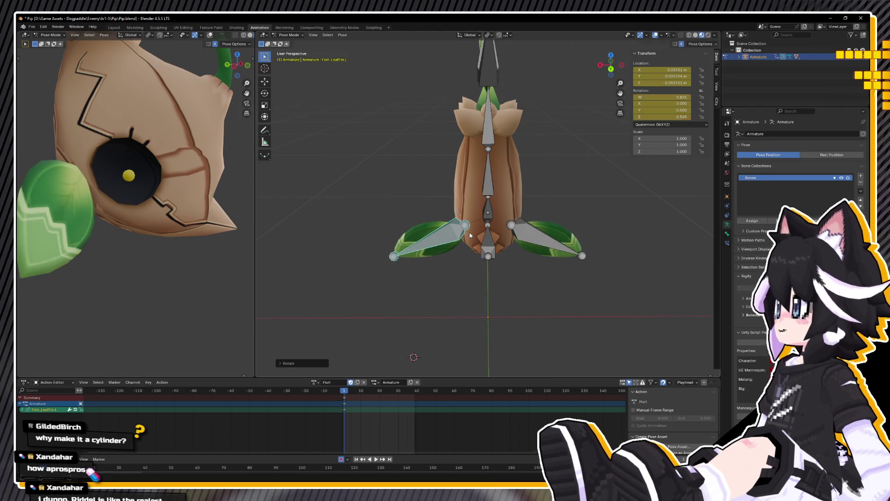
pyautogui.press('r')
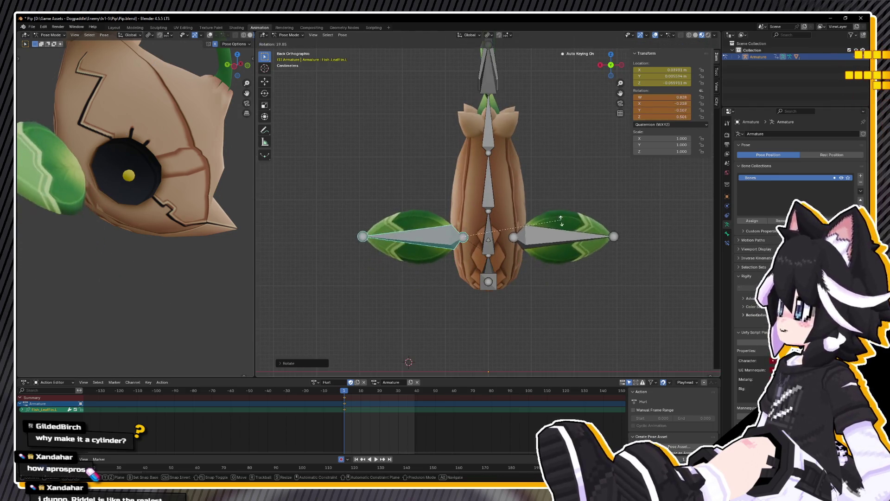
pyautogui.press('x')
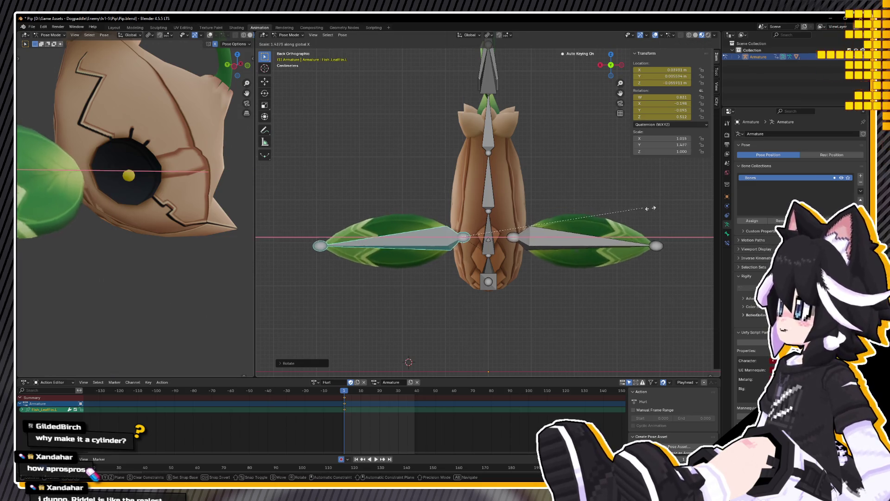
pyautogui.click(643, 208)
pyautogui.press('g')
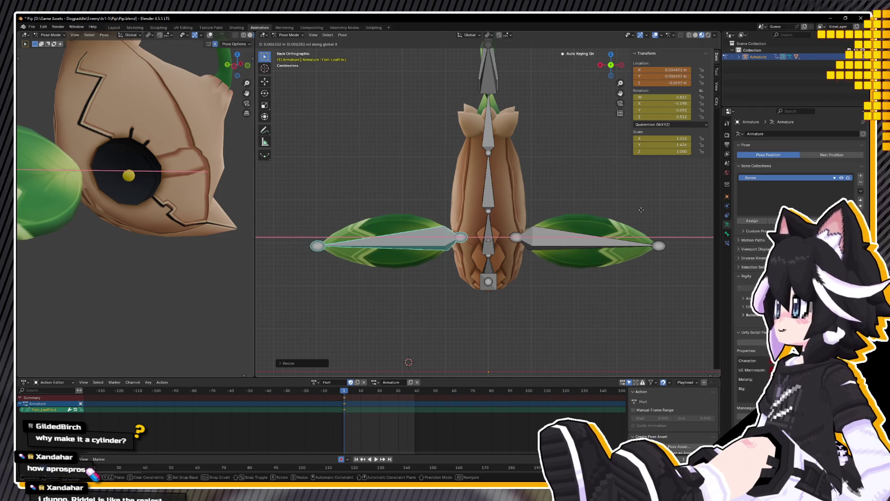
pyautogui.click(647, 210)
# Step: Check the fin from several angles, then select both tail leaf bones from the side view
pyautogui.moveTo(647, 210)
pyautogui.mouseDown(button='middle')
pyautogui.moveTo(575, 208)
pyautogui.moveTo(693, 216)
pyautogui.mouseUp(button='middle')
pyautogui.moveTo(497, 193)
pyautogui.mouseDown(button='middle')
pyautogui.moveTo(499, 216)
pyautogui.moveTo(505, 199)
pyautogui.mouseUp(button='middle')
pyautogui.moveTo(460, 144)
pyautogui.mouseDown(button='middle')
pyautogui.moveTo(454, 127)
pyautogui.moveTo(433, 138)
pyautogui.mouseUp(button='middle')
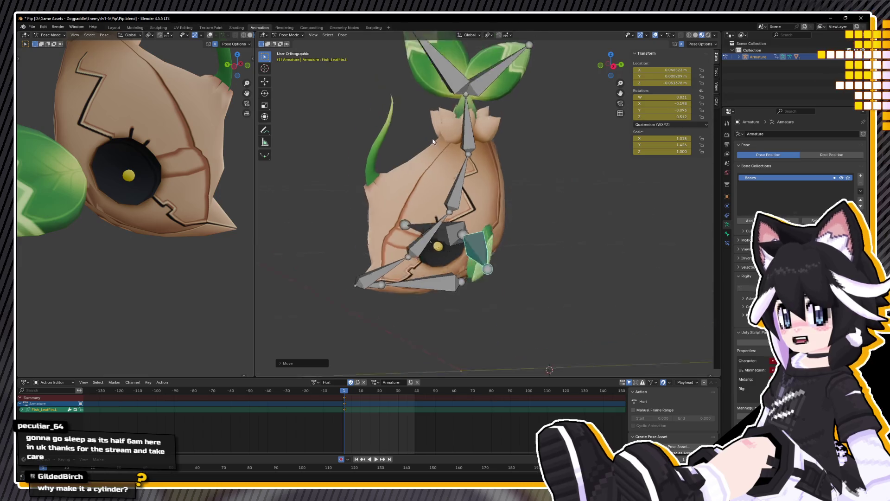
pyautogui.press('ctrl+KP_1')
pyautogui.press('KP_3')
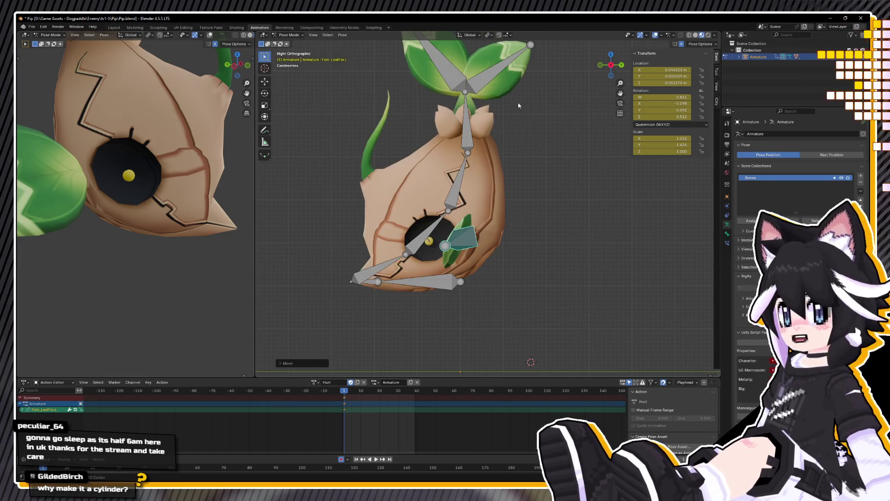
pyautogui.keyDown('shift'); pyautogui.moveTo(518, 102); pyautogui.dragTo(518, 153, button='middle'); pyautogui.keyUp('shift')
pyautogui.moveTo(405, 75); pyautogui.dragTo(554, 157)
# Step: Rotate both tail leaves together, then angle Fish_TailFin2 upward on its own
pyautogui.press('r')
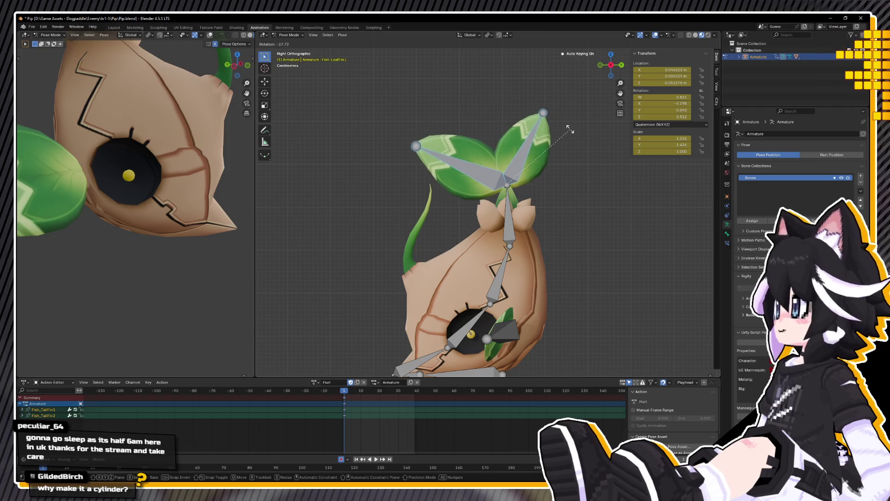
pyautogui.click(558, 125)
pyautogui.click(475, 146)
pyautogui.click(523, 156)
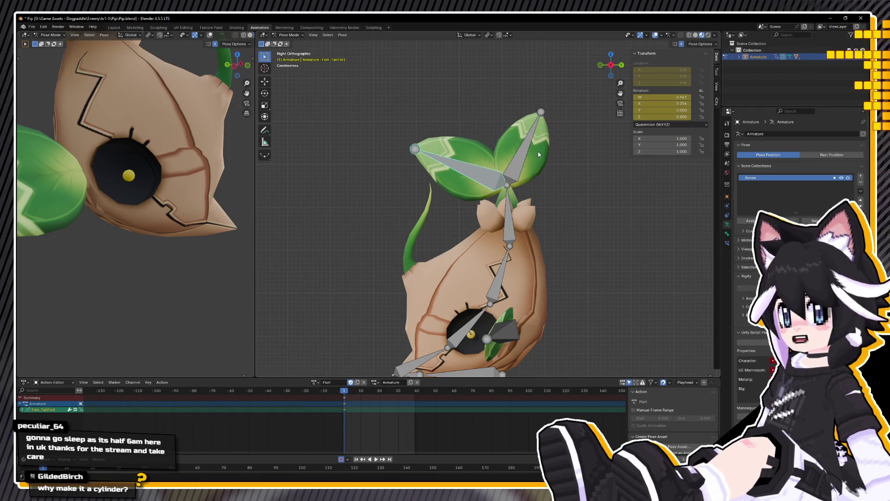
pyautogui.press('r')
pyautogui.click(526, 139)
pyautogui.press('r')
pyautogui.click(531, 118)
pyautogui.moveTo(531, 118)
pyautogui.mouseDown(button='middle')
pyautogui.moveTo(538, 132)
pyautogui.moveTo(481, 181)
pyautogui.mouseUp(button='middle')
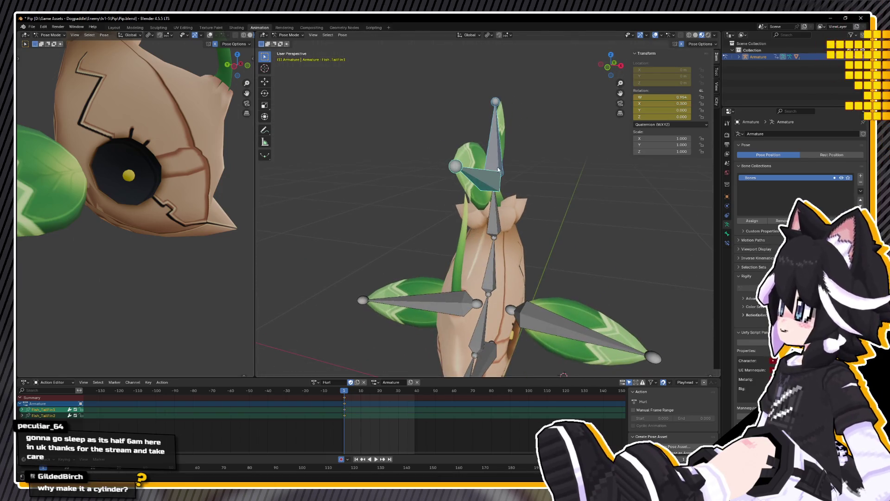
pyautogui.press('KP_1')
pyautogui.press('r')
pyautogui.click(495, 134)
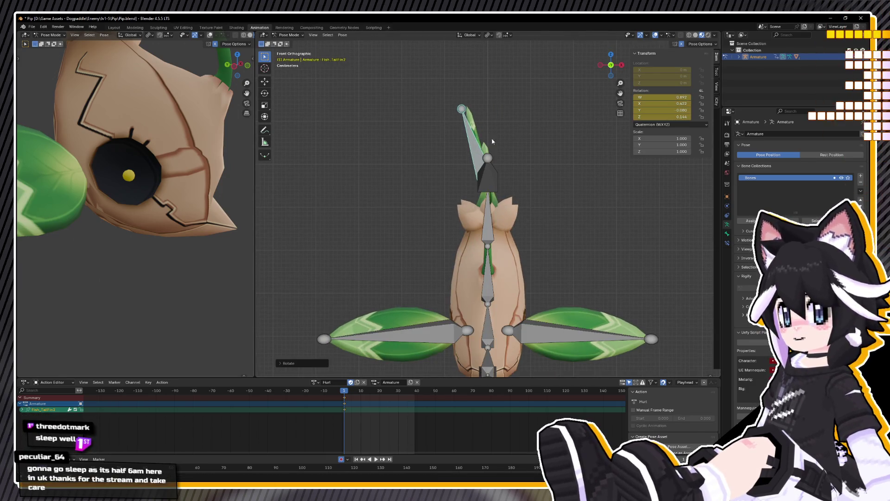
# Step: Angle Fish_TailFin1 upward to form a narrow V, then save Pip.blend
pyautogui.click(488, 174)
pyautogui.press('r')
pyautogui.click(506, 149)
pyautogui.moveTo(506, 148)
pyautogui.mouseDown(button='middle')
pyautogui.moveTo(642, 163)
pyautogui.moveTo(634, 215)
pyautogui.moveTo(465, 124)
pyautogui.moveTo(449, 86)
pyautogui.mouseUp(button='middle')
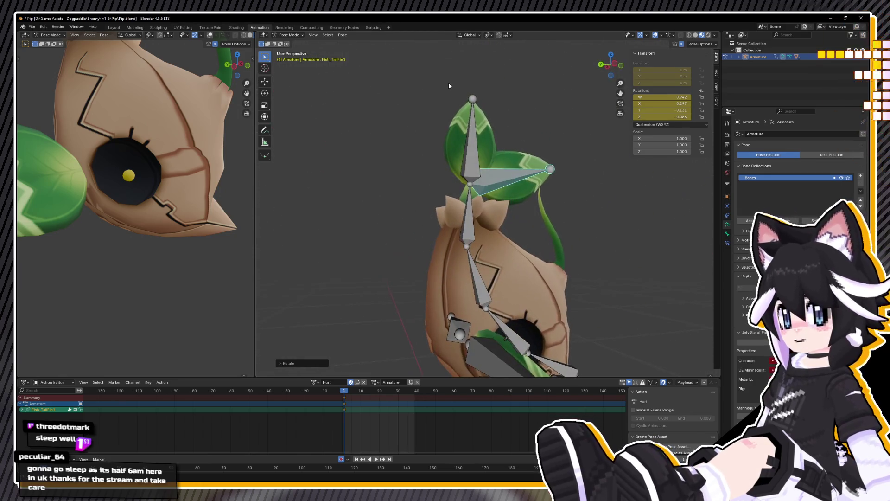
pyautogui.moveTo(635, 236); pyautogui.dragTo(498, 314, button='middle')
pyautogui.scroll(-3, 533, 287)
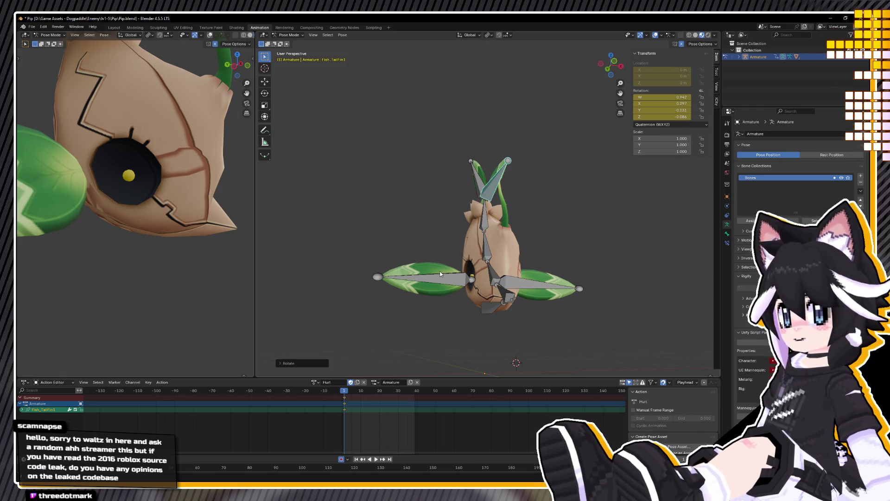
pyautogui.hotkey('ctrl', 's')
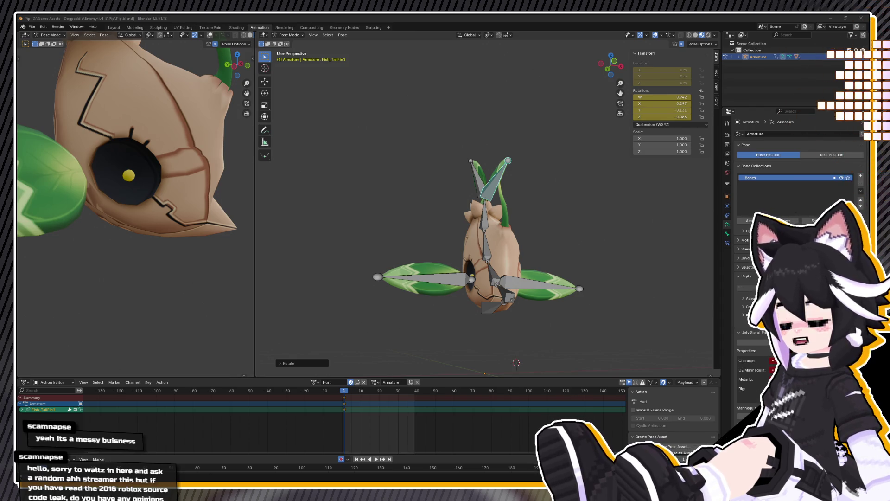
pyautogui.moveTo(385, 167)
pyautogui.keyDown('alt'); pyautogui.mouseDown(button='middle')
pyautogui.moveTo(429, 206)
pyautogui.moveTo(577, 263)
pyautogui.mouseUp(button='middle'); pyautogui.keyUp('alt')
# Step: Rotate Fish_Spine2 further so the fish's body curls a bit more
pyautogui.scroll(3, 533, 247)
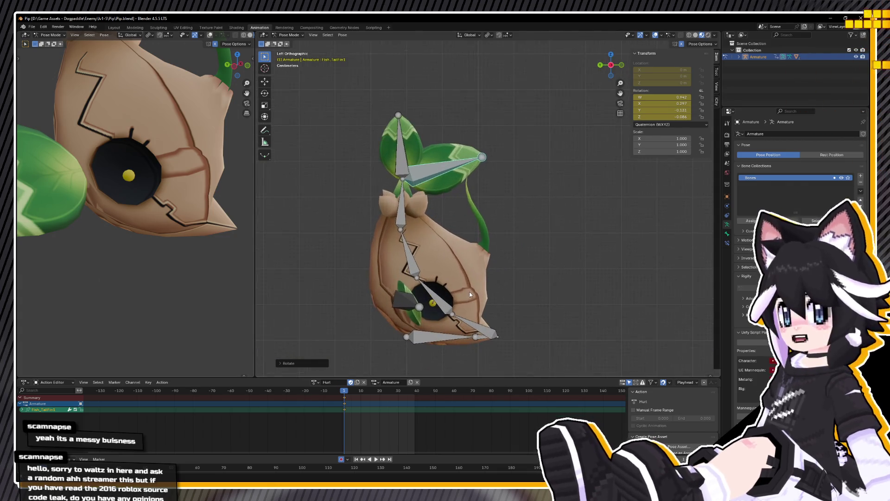
pyautogui.click(452, 227)
pyautogui.press('r')
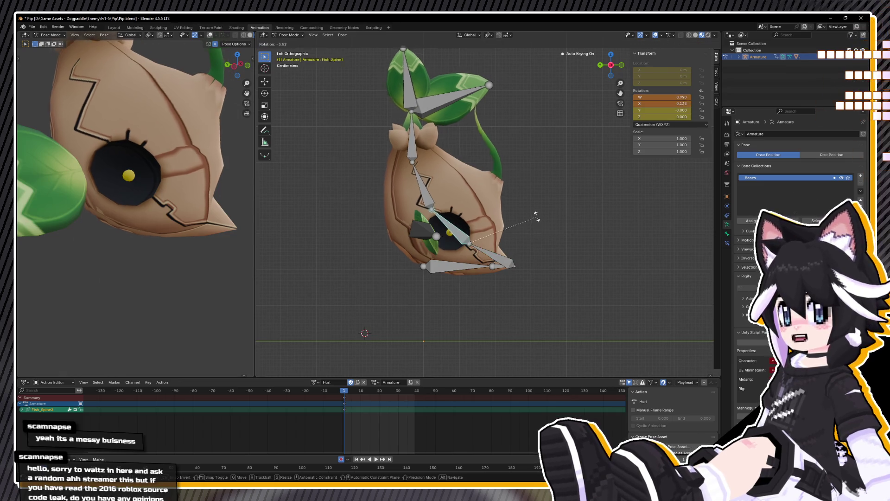
pyautogui.click(464, 186)
pyautogui.moveTo(464, 186)
pyautogui.mouseDown(button='middle')
pyautogui.moveTo(444, 195)
pyautogui.moveTo(391, 258)
pyautogui.moveTo(429, 285)
pyautogui.moveTo(458, 330)
pyautogui.moveTo(442, 304)
pyautogui.moveTo(400, 301)
pyautogui.moveTo(399, 308)
pyautogui.moveTo(485, 232)
pyautogui.moveTo(474, 235)
pyautogui.mouseUp(button='middle')
pyautogui.click(391, 258)
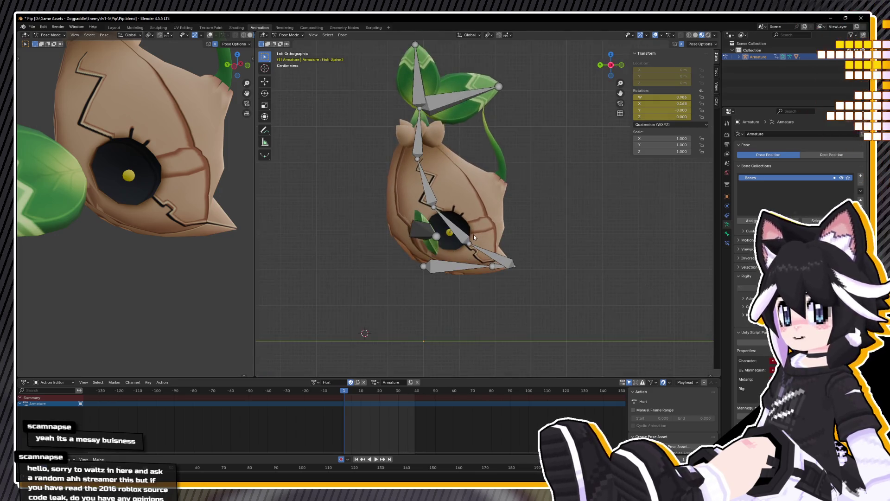
# Step: Try rotating Fish_Nose several times but cancel each, leaving it unrotated
pyautogui.click(490, 255)
pyautogui.press('r')
pyautogui.press('Escape')
pyautogui.press('r')
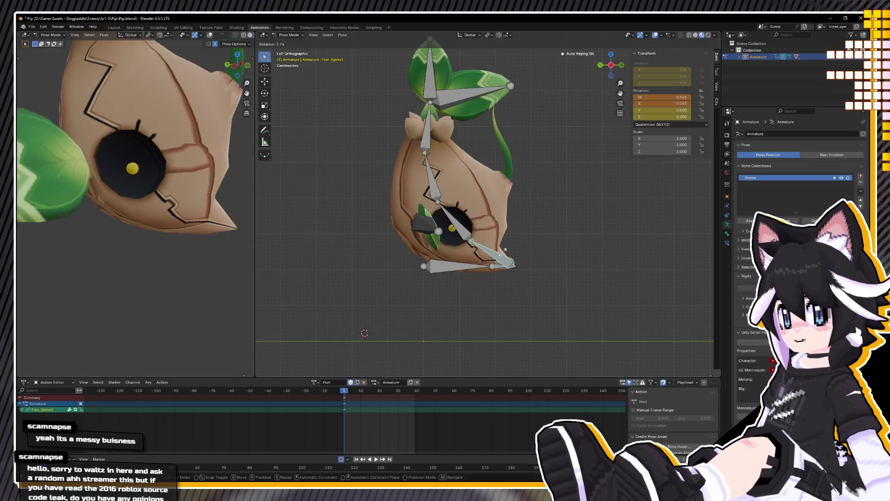
pyautogui.press('Escape')
pyautogui.press('r')
pyautogui.press('Escape')
pyautogui.moveTo(374, 342)
pyautogui.mouseDown(button='middle')
pyautogui.moveTo(413, 257)
pyautogui.moveTo(447, 269)
pyautogui.moveTo(408, 278)
pyautogui.mouseUp(button='middle')
pyautogui.rightClick(477, 262)
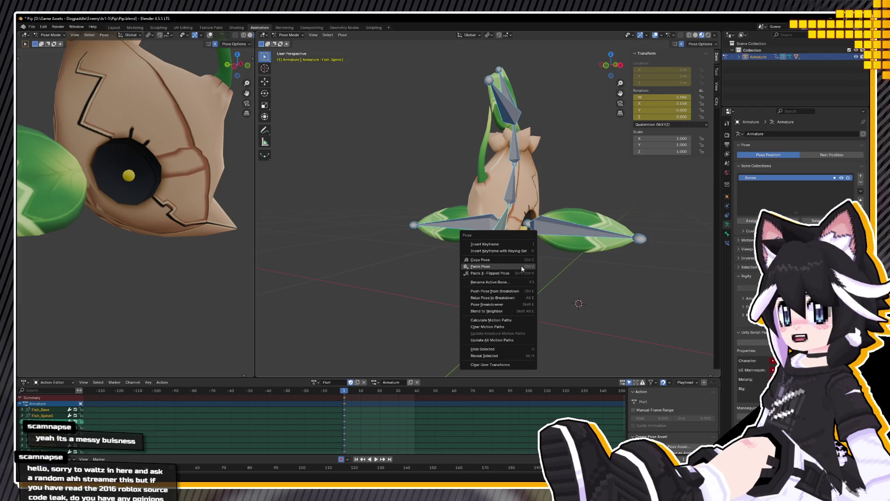
# Step: Copy the pose, move the curled keys to frame 10, and select Fish_Spine1 in side view
pyautogui.click(478, 264)
pyautogui.moveTo(345, 401); pyautogui.dragTo(362, 400)
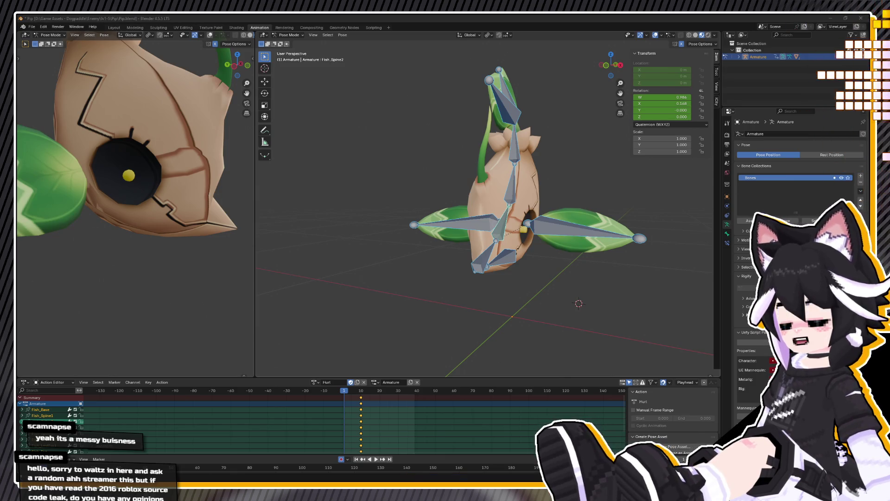
pyautogui.click(398, 242)
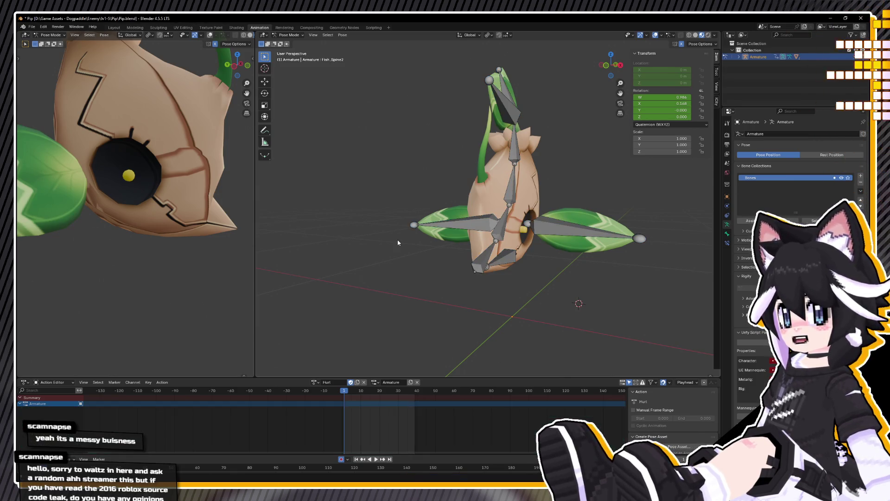
pyautogui.click(460, 240)
pyautogui.moveTo(460, 240); pyautogui.dragTo(462, 255, button='middle')
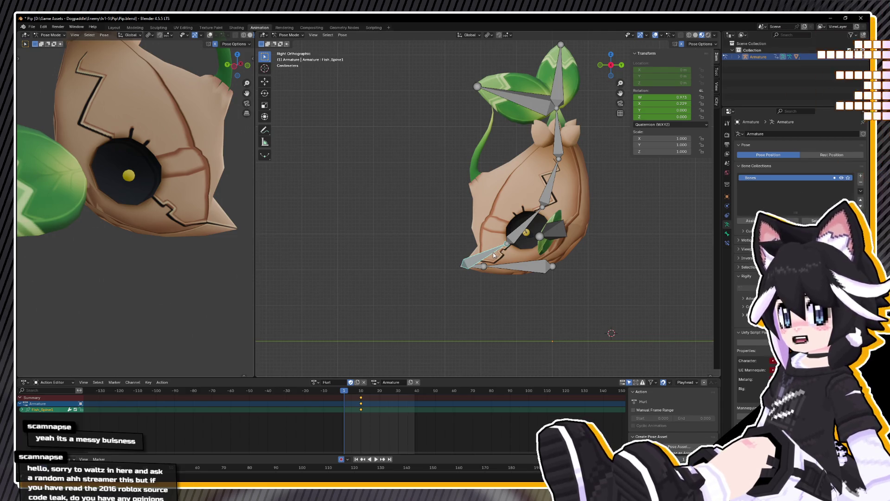
# Step: Clear all bone rotations and key the straight rest pose at frame 0, then preview
pyautogui.press('a')
pyautogui.hotkey('alt', 'r')
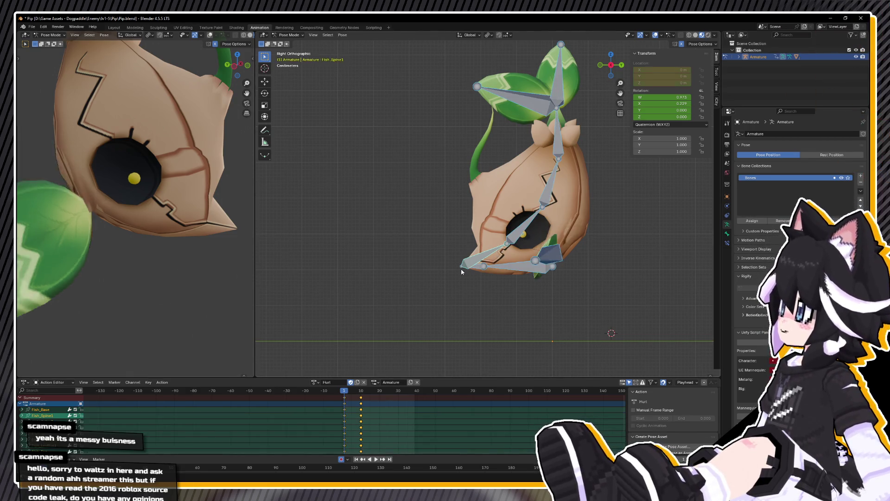
pyautogui.press('i')
pyautogui.press('space')
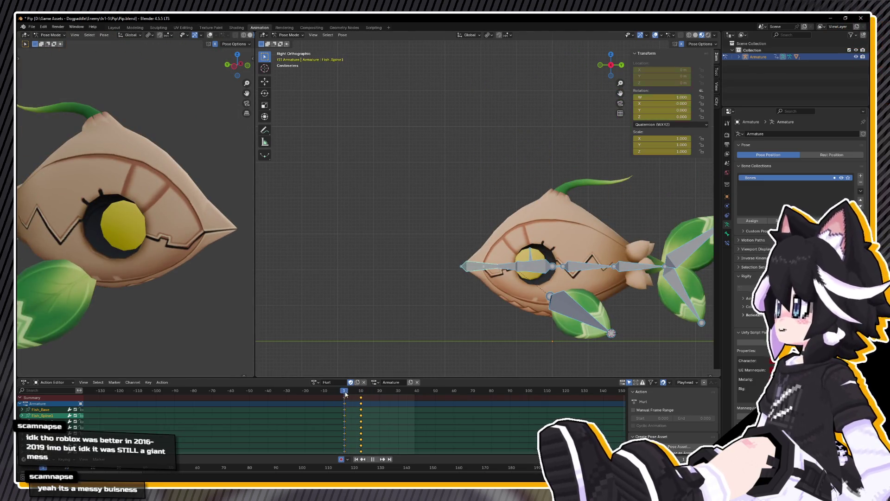
pyautogui.press('Escape')
pyautogui.press('space')
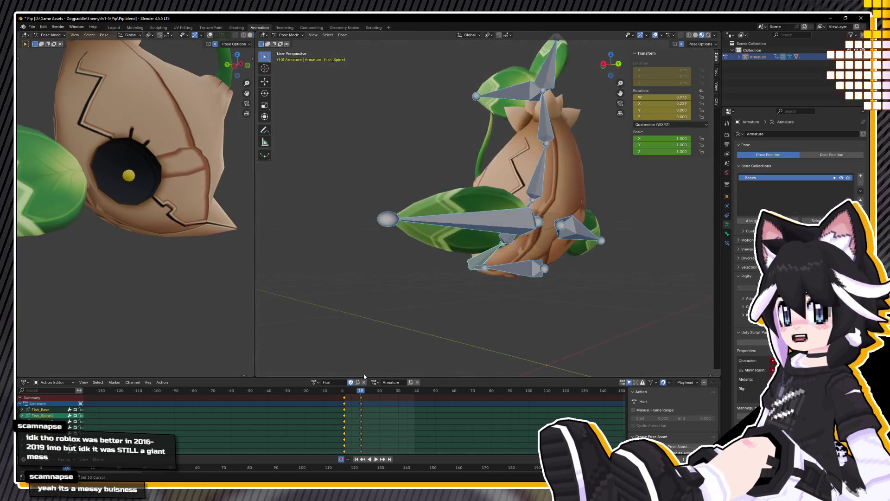
pyautogui.press('Escape')
# Step: Pull the frame-10 curled-pose keys back to frame 6 and play from the start to check timing
pyautogui.click(362, 403)
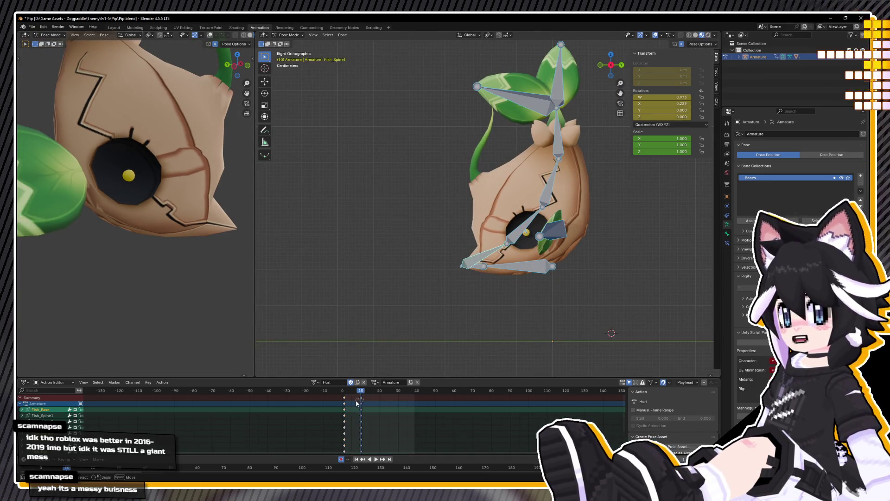
pyautogui.click(361, 403)
pyautogui.press('g')
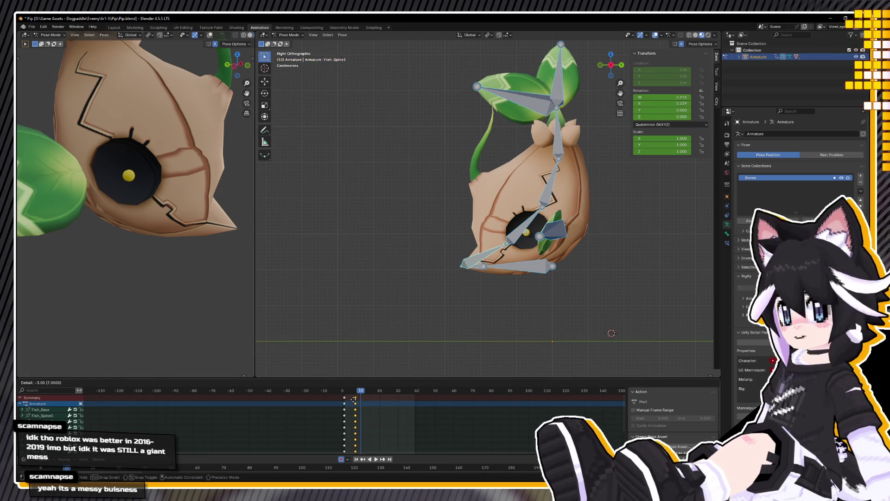
pyautogui.click(351, 398)
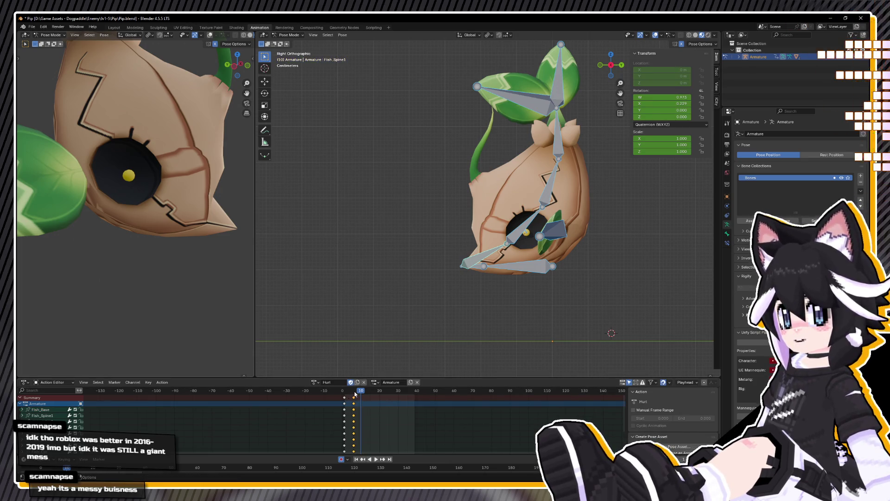
pyautogui.click(333, 390)
pyautogui.press('space')
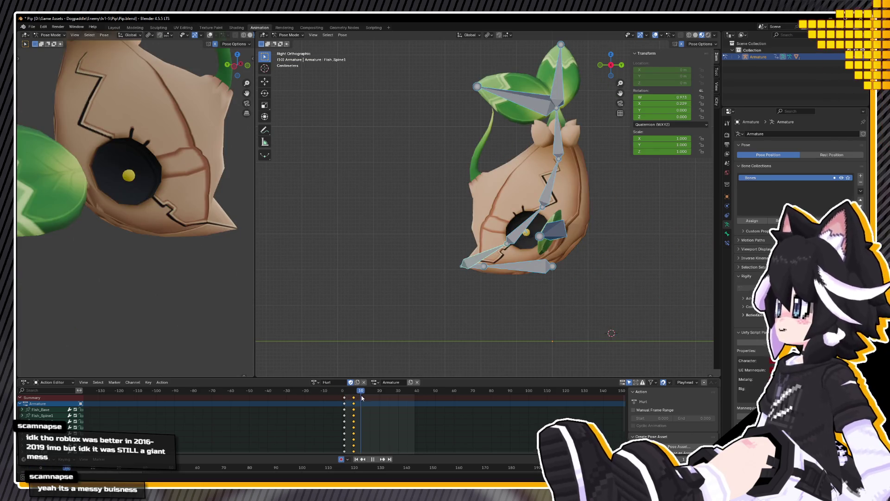
pyautogui.press('space')
pyautogui.click(443, 252)
# Step: Shift and tilt Fish_Base so the whole fish recoils, then play the motion
pyautogui.press('g')
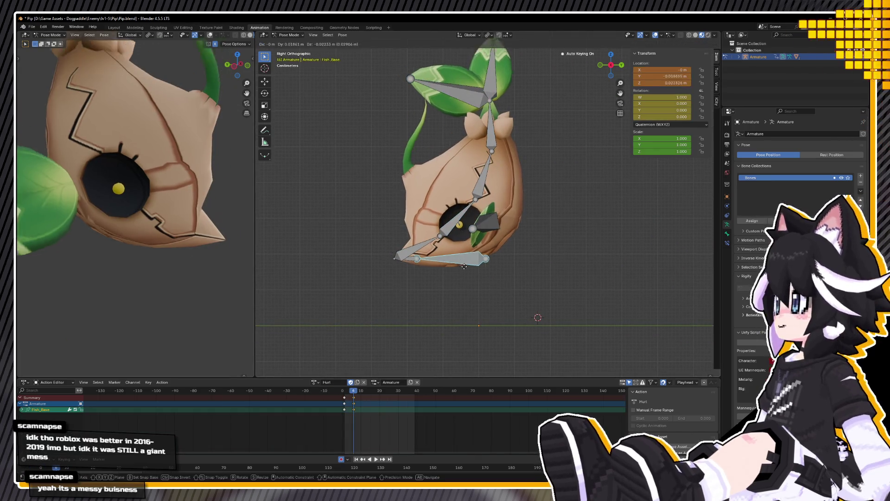
pyautogui.click(582, 296)
pyautogui.press('r')
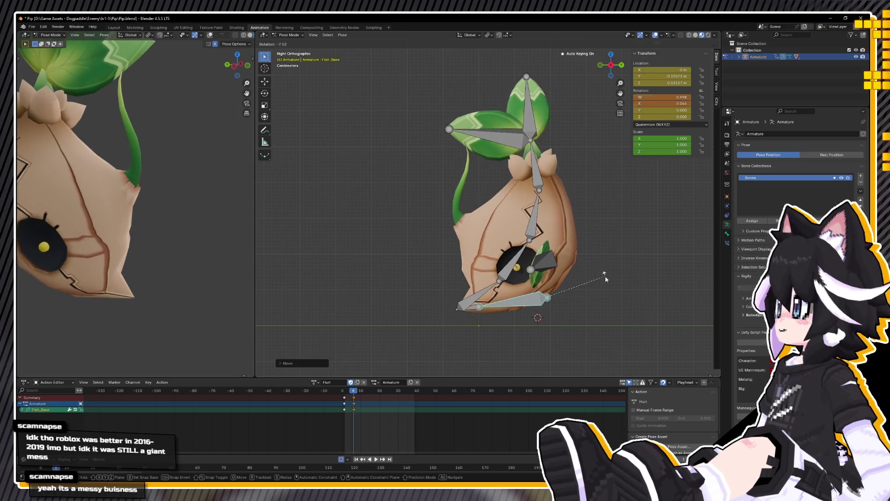
pyautogui.click(533, 324)
pyautogui.hotkey('shift', 'Left')
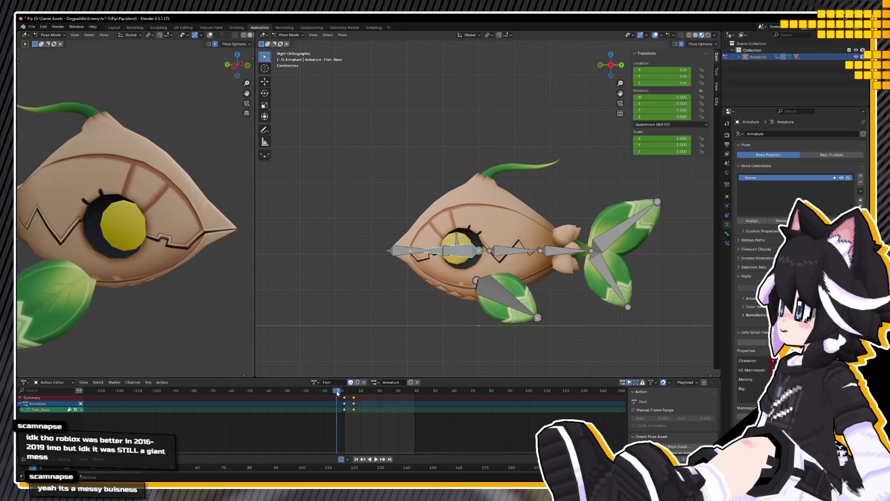
pyautogui.press('space')
pyautogui.hotkey('shift', 'Left')
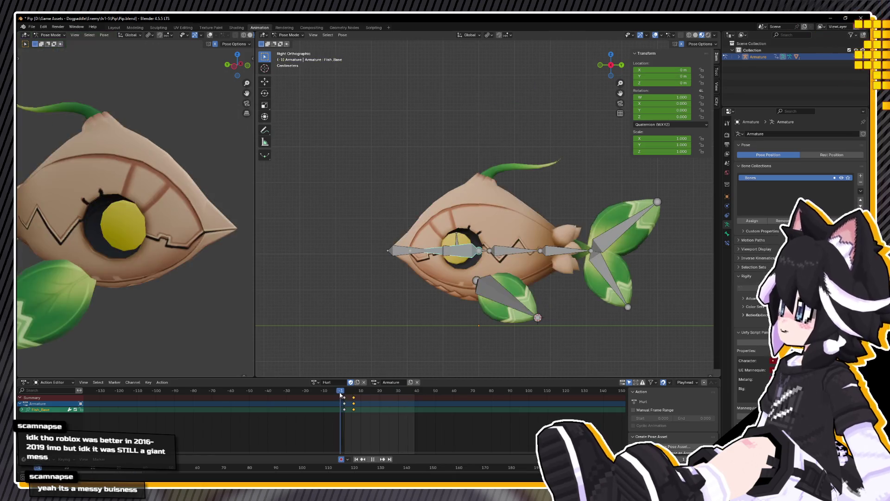
pyautogui.press('space')
pyautogui.press('space')
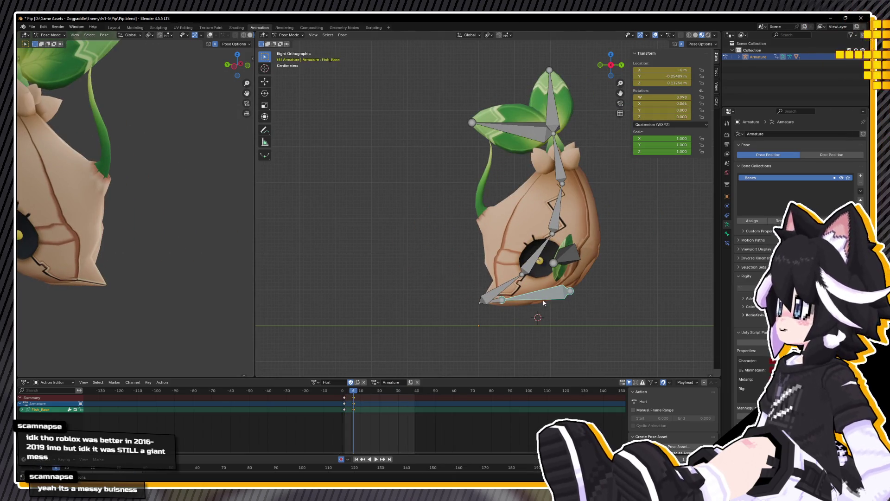
# Step: Try squashing and stretching Fish_Base's scale around frame 6, discarding the X stretch
pyautogui.press('s')
pyautogui.press('y')
pyautogui.press('x')
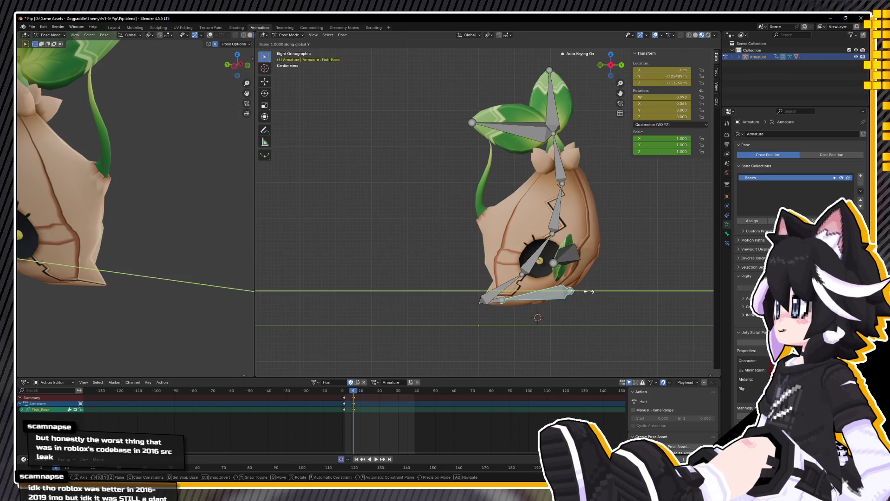
pyautogui.press('y')
pyautogui.click(581, 297)
pyautogui.moveTo(581, 297); pyautogui.dragTo(564, 306, button='middle')
pyautogui.press('s')
pyautogui.hotkey('shift', 'z')
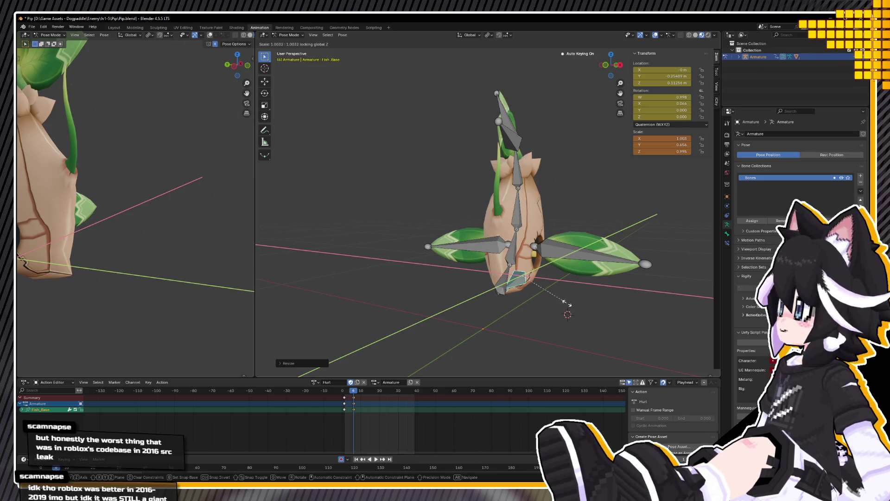
pyautogui.rightClick(587, 300)
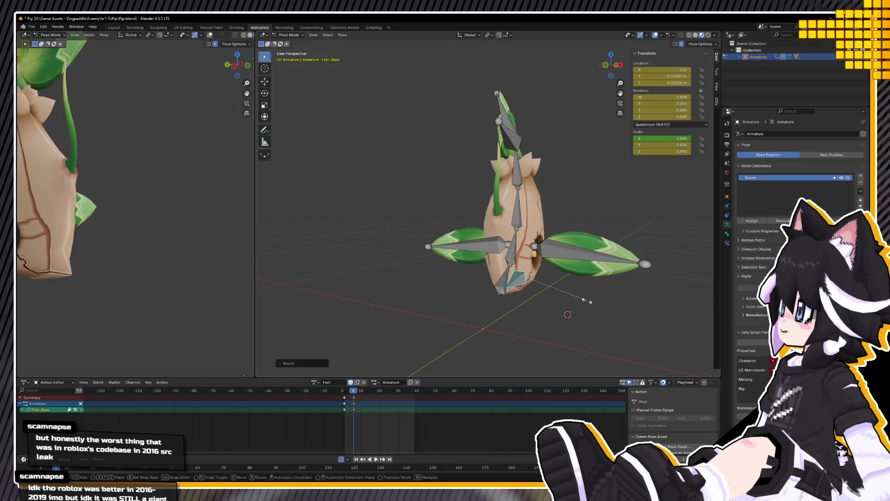
pyautogui.press('x')
pyautogui.click(616, 304)
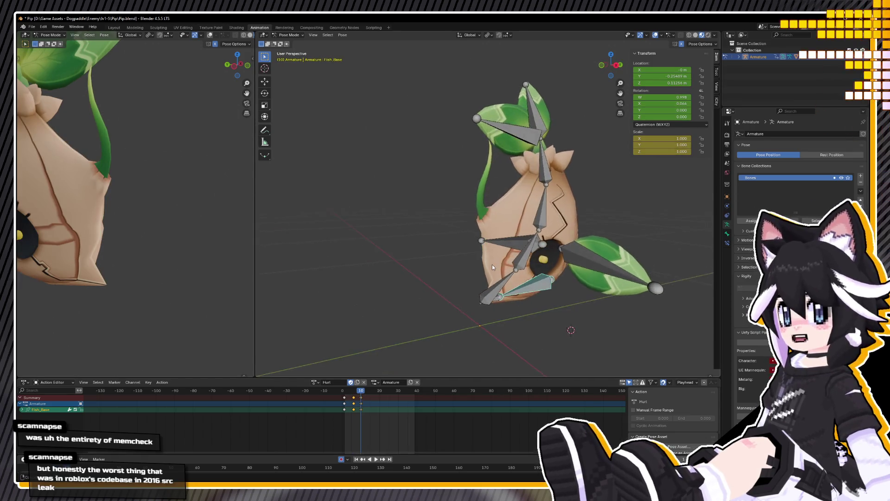
pyautogui.press('Escape')
# Step: Play the Hurt action from the right side view and recentre the fish
pyautogui.press('KP_3')
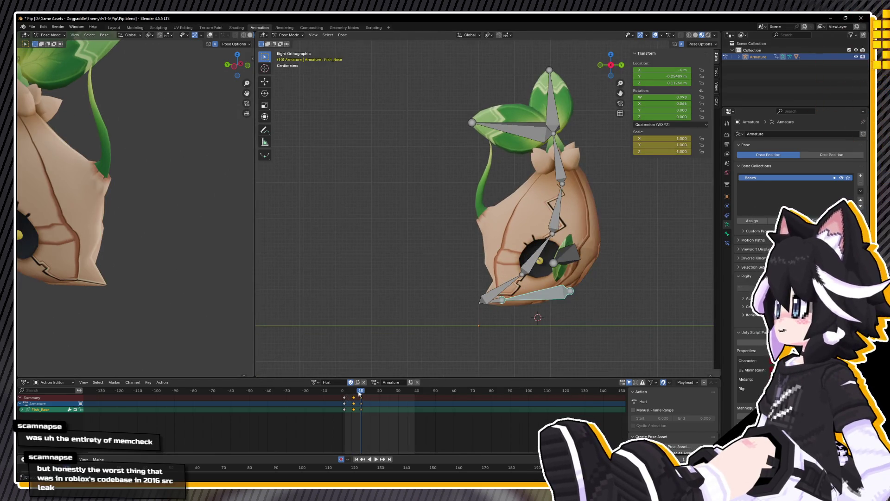
pyautogui.press('space')
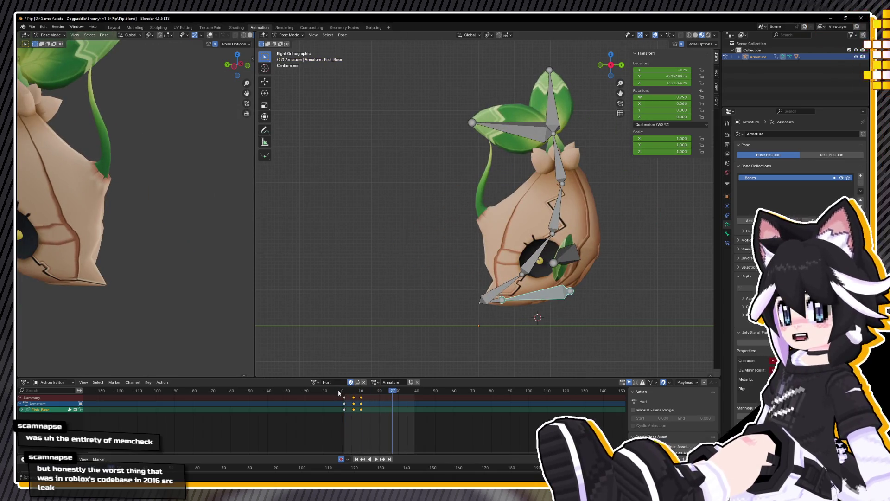
pyautogui.press('Escape')
pyautogui.keyDown('shift'); pyautogui.moveTo(586, 246); pyautogui.dragTo(477, 239, button='middle'); pyautogui.keyUp('shift')
# Step: Bend the body by rotating the spine bones, including Fish_Spine3 and Fish_Spine4
pyautogui.press('a')
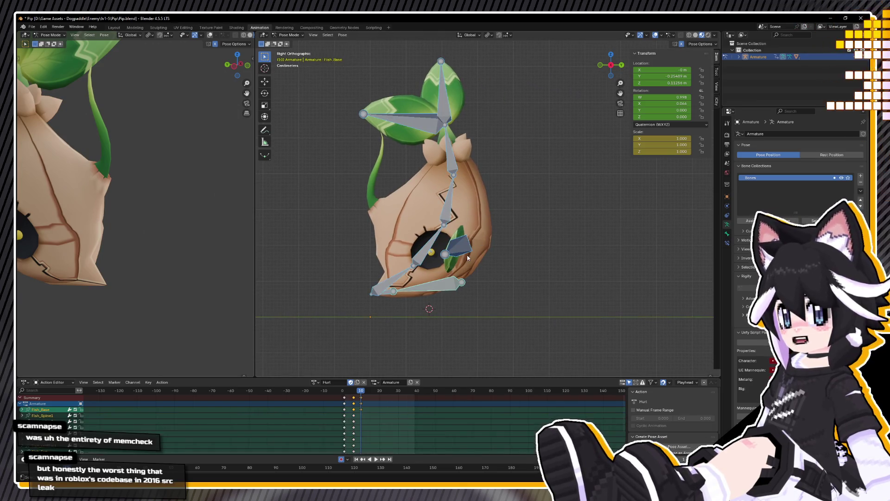
pyautogui.click(447, 225)
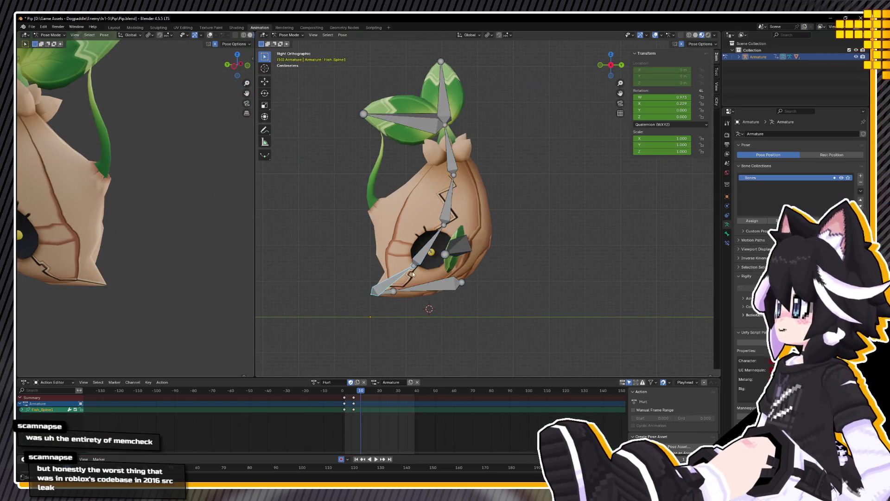
pyautogui.keyDown('shift'); pyautogui.click(449, 199); pyautogui.keyUp('shift')
pyautogui.keyDown('shift'); pyautogui.click(448, 150); pyautogui.keyUp('shift')
pyautogui.press('r')
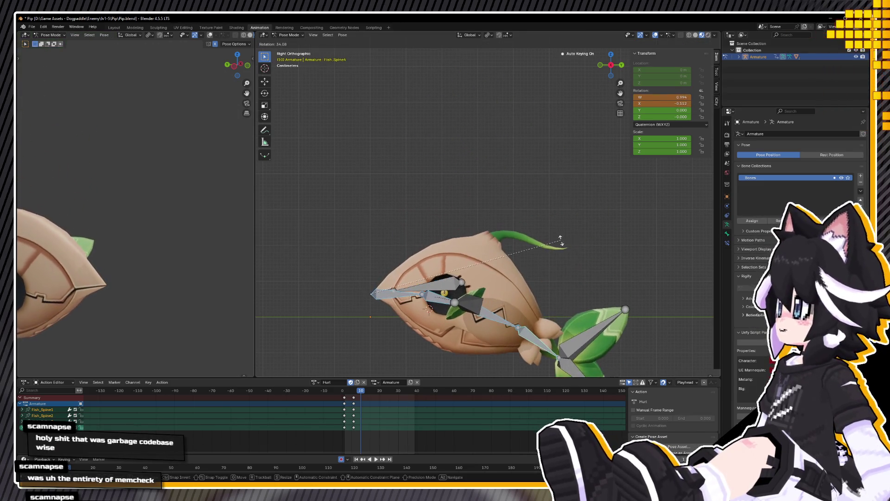
pyautogui.click(560, 241)
# Step: Rotate and move Fish_Base, then clear every bone's location and rotation back to rest
pyautogui.click(445, 293)
pyautogui.press('r')
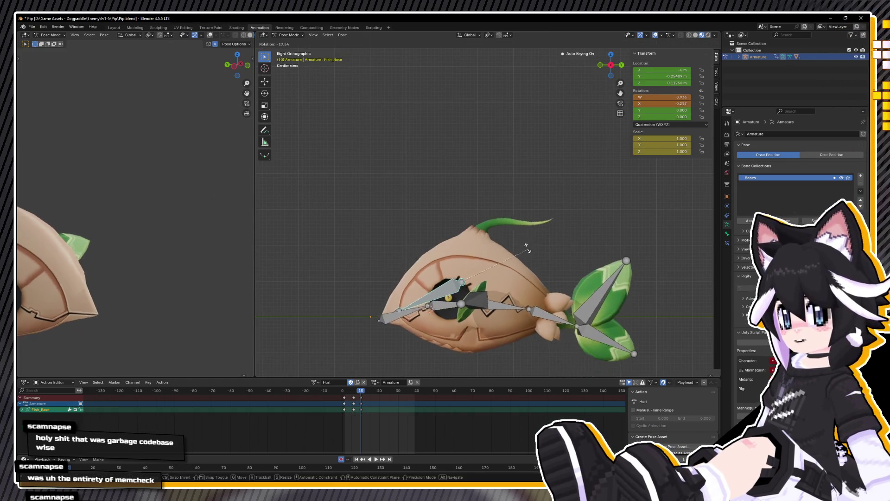
pyautogui.click(510, 231)
pyautogui.press('g')
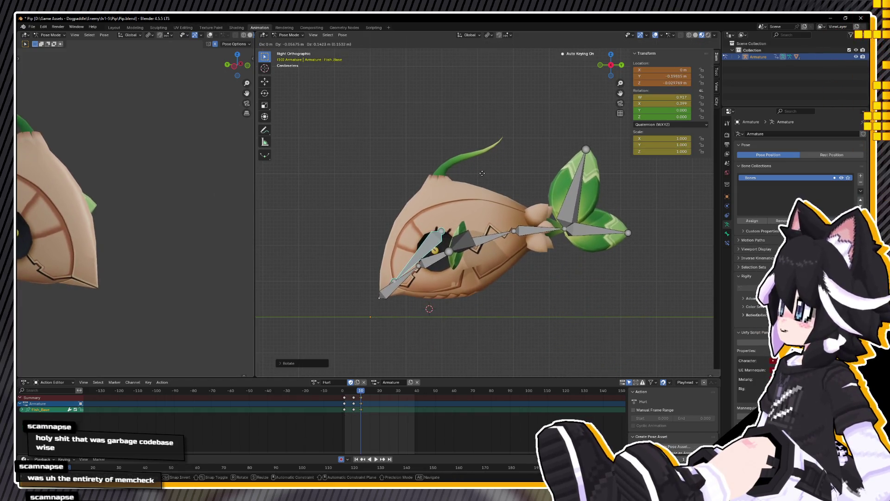
pyautogui.click(401, 365)
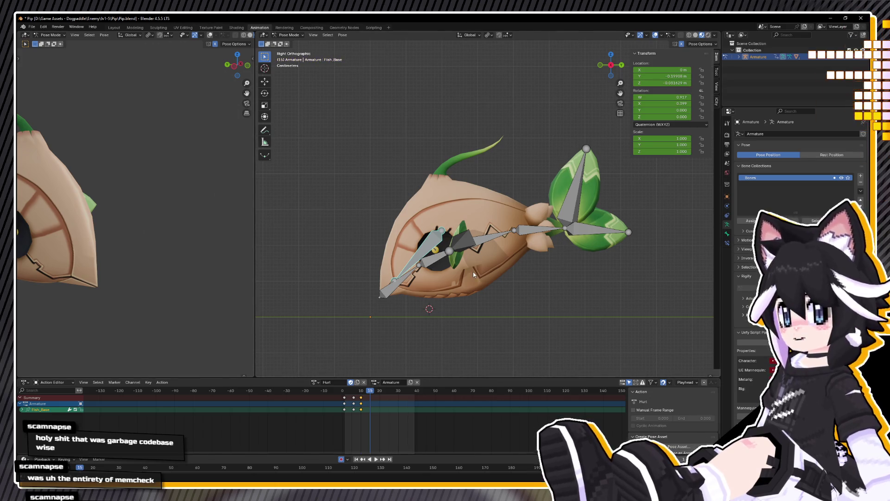
pyautogui.hotkey('alt', 'g')
pyautogui.hotkey('alt', 'r')
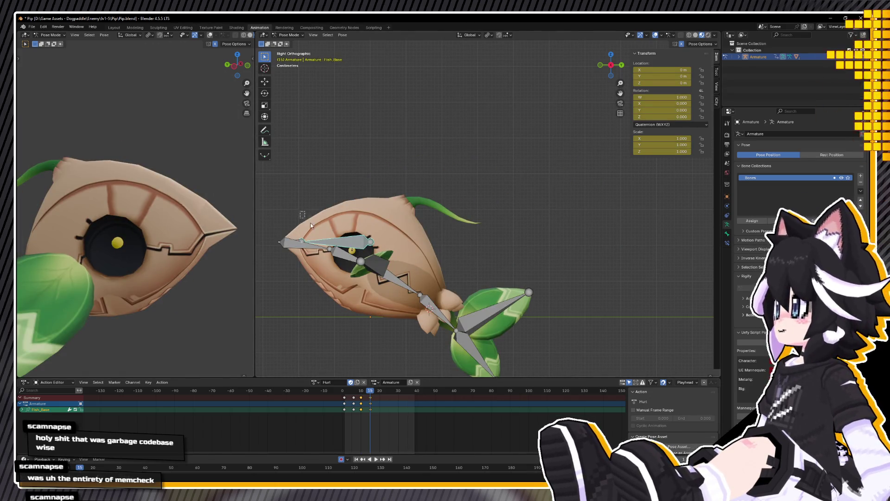
pyautogui.press('a')
pyautogui.hotkey('alt', 'r')
pyautogui.hotkey('alt', 'g')
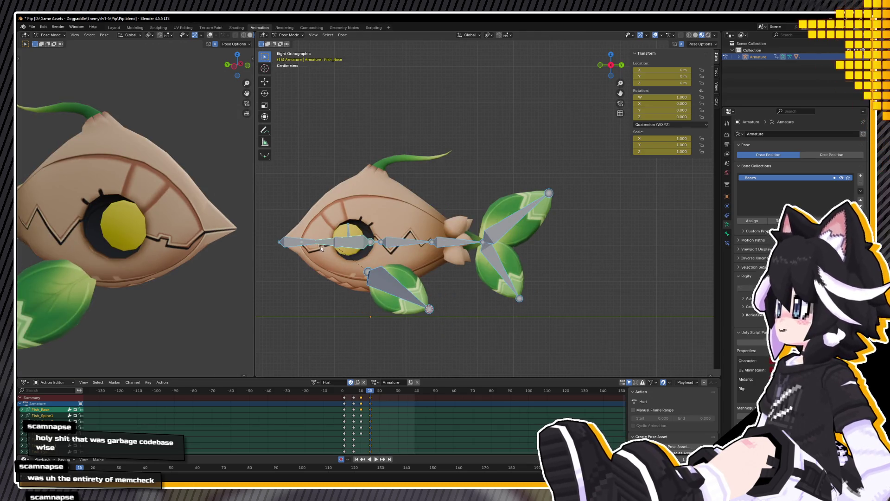
# Step: Lift Fish_Base up and right, preview it, then clear its location and rotation again
pyautogui.click(307, 246)
pyautogui.press('g')
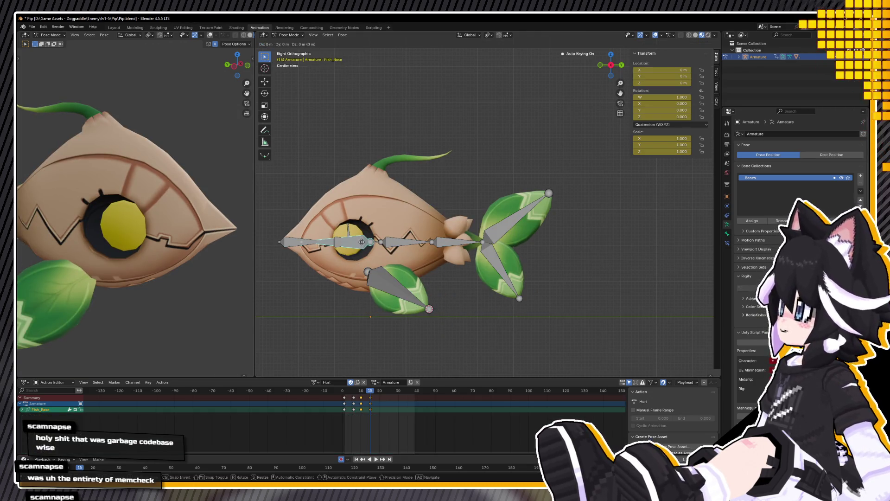
pyautogui.click(362, 241)
pyautogui.press('space')
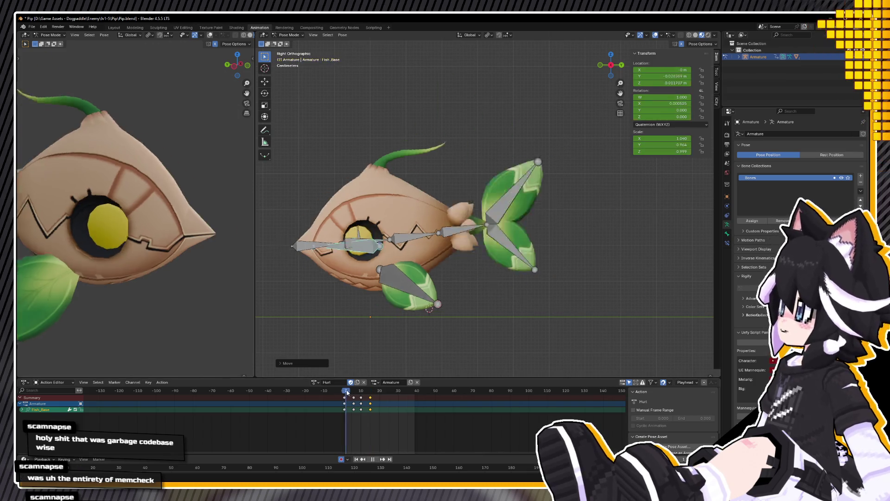
pyautogui.press('space')
pyautogui.press('r')
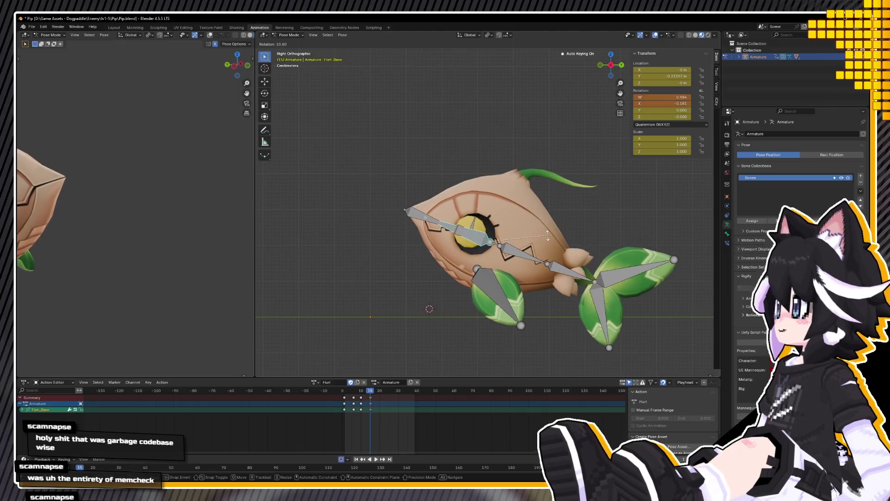
pyautogui.press('g')
pyautogui.click(511, 271)
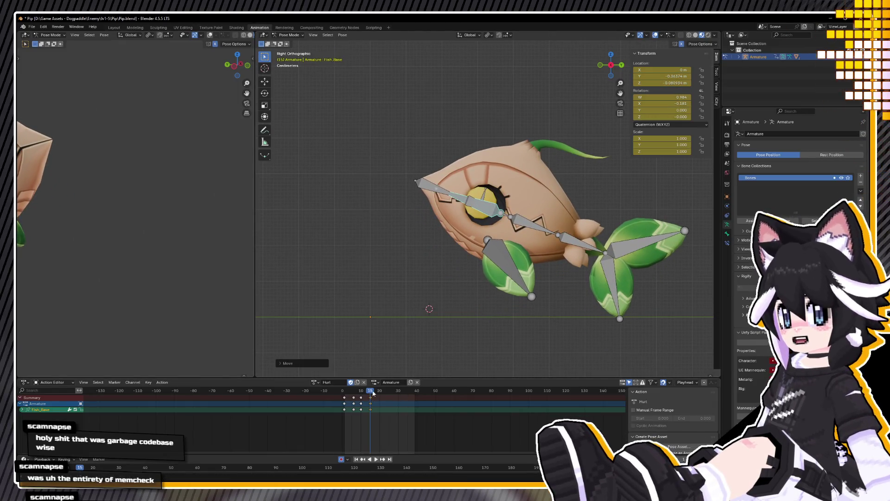
pyautogui.hotkey('alt', 'g')
pyautogui.hotkey('alt', 'r')
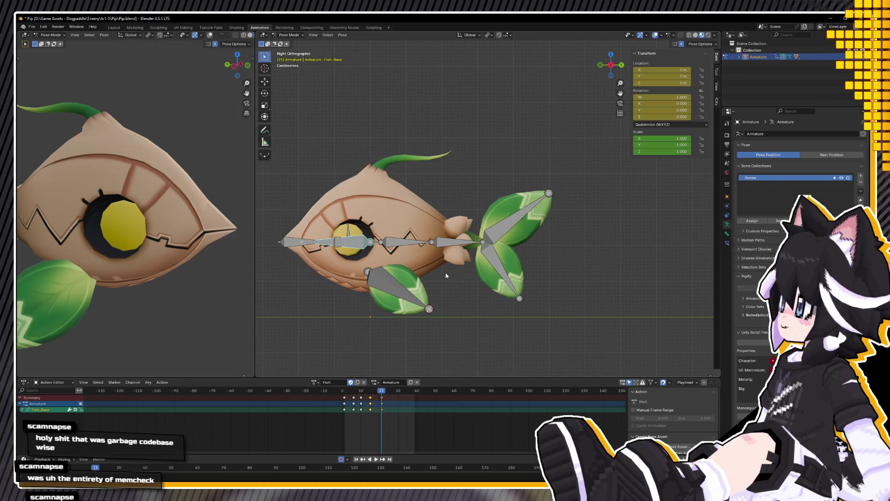
# Step: Select the frame-0 keys without moving them, and play the Hurt action from frame -1
pyautogui.click(344, 397)
pyautogui.press('g')
pyautogui.press('Escape')
pyautogui.click(340, 390)
pyautogui.press('space')
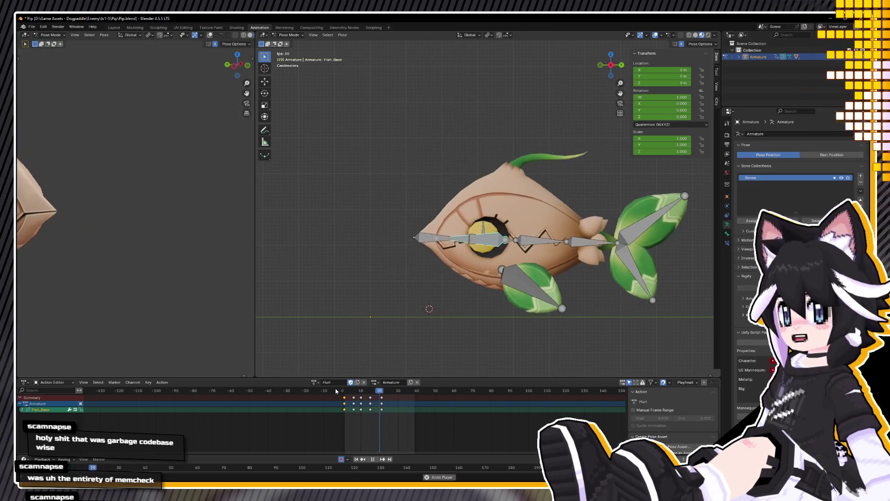
pyautogui.press('Escape')
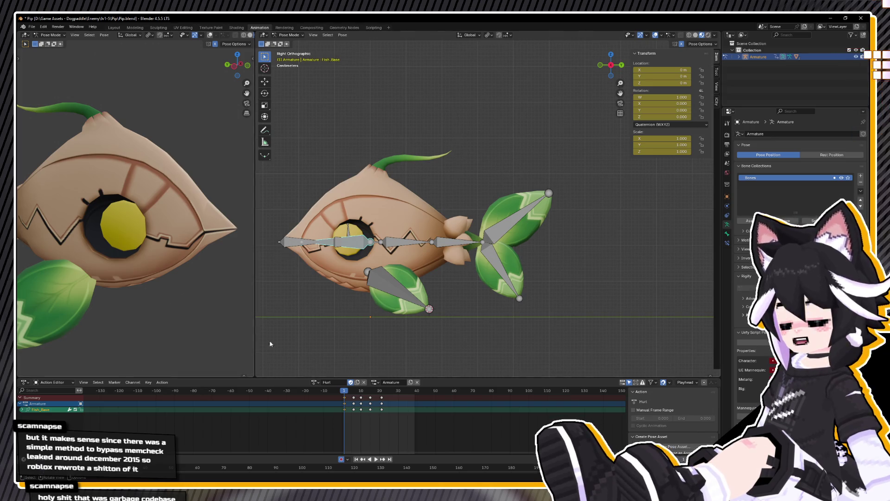
# Step: Stop the Hurt preview so the fish returns to frame 1
pyautogui.press('space')
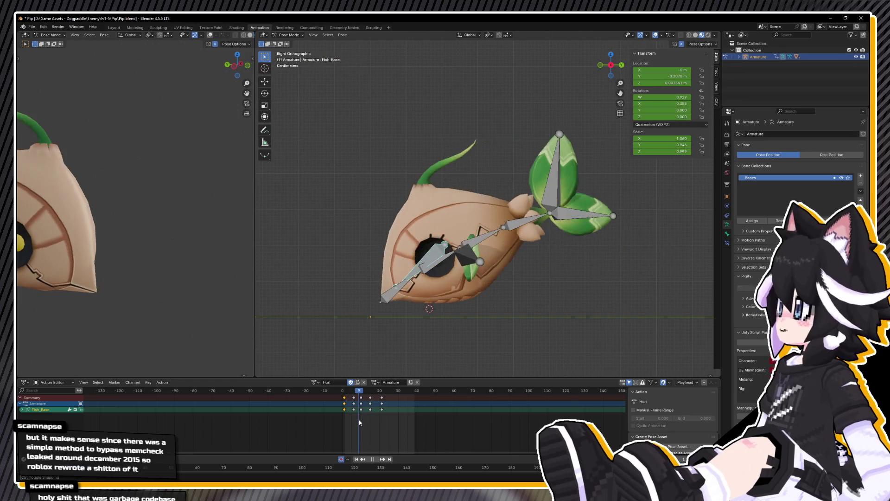
# Step: Raise the Fish_Base bone to key the fish lifting at frame 10
pyautogui.press('space')
pyautogui.keyDown('shift'); pyautogui.moveTo(421, 307); pyautogui.dragTo(414, 299, button='middle'); pyautogui.keyUp('shift')
pyautogui.press('g')
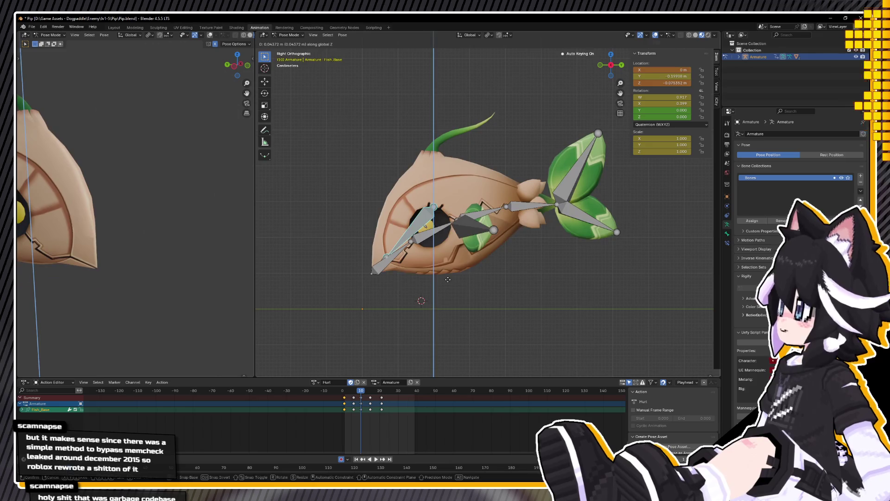
pyautogui.click(457, 252)
# Step: Raise Fish_Base along Z to key the fish higher at frame 28
pyautogui.press('space')
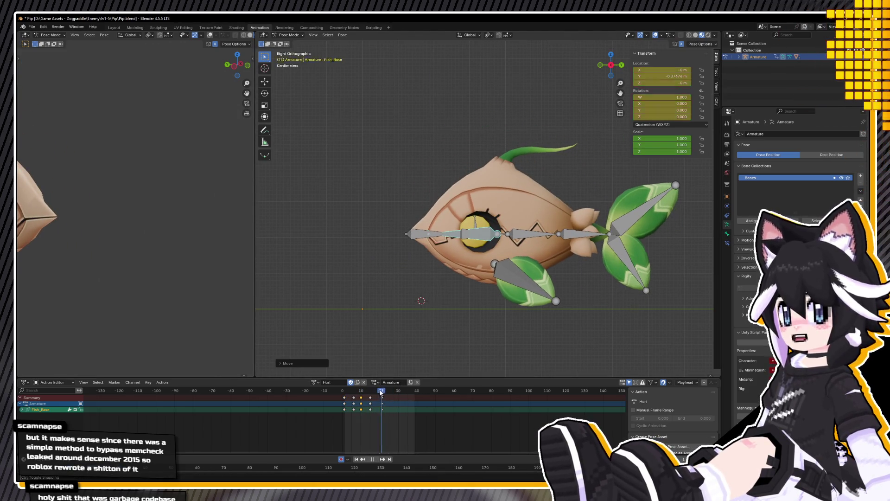
pyautogui.moveTo(381, 393); pyautogui.dragTo(397, 392)
pyautogui.click(384, 395)
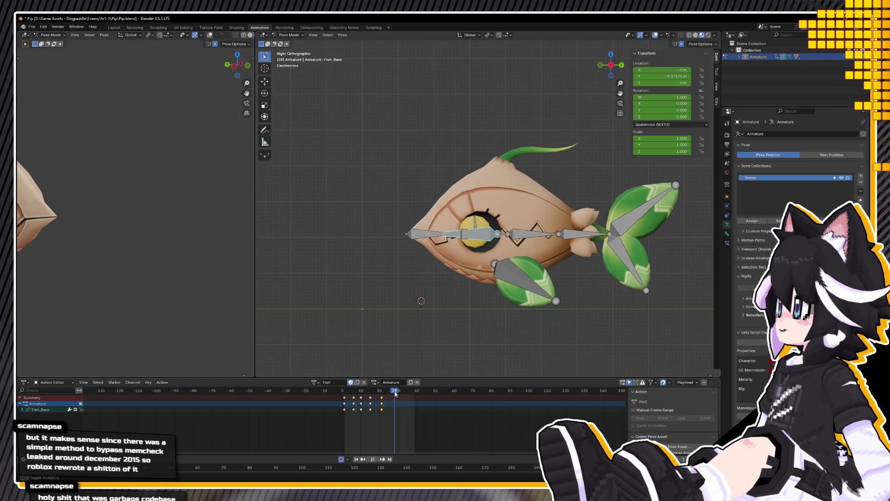
pyautogui.press('g')
pyautogui.press('z')
pyautogui.click(482, 268)
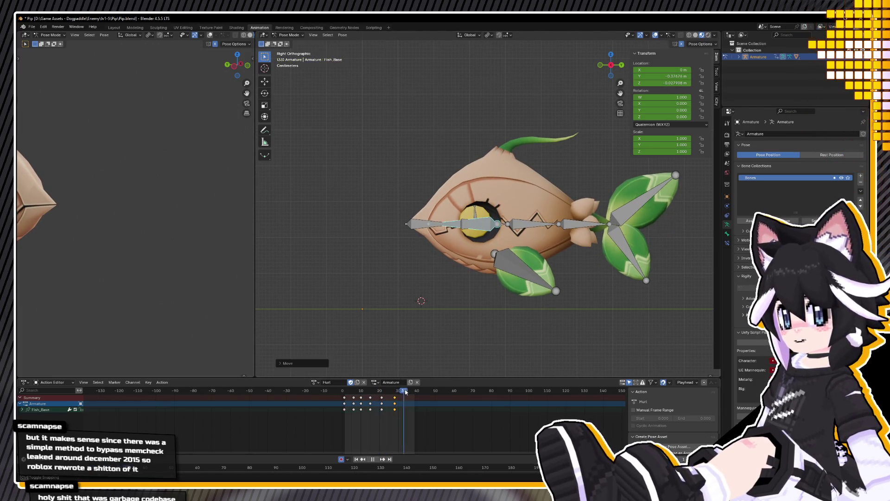
# Step: Return Fish_Base to rest, move those rest keys from frame 34 to frame 40, and preview
pyautogui.hotkey('alt', 'g')
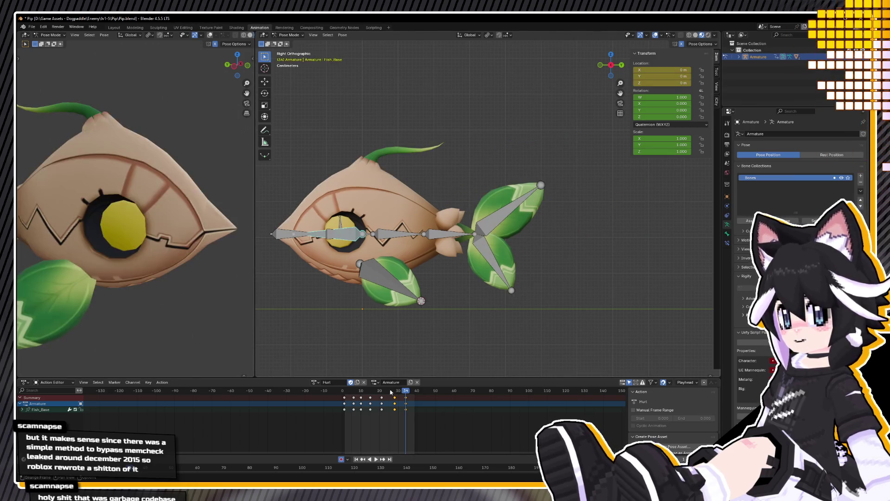
pyautogui.press('space')
pyautogui.press('Escape')
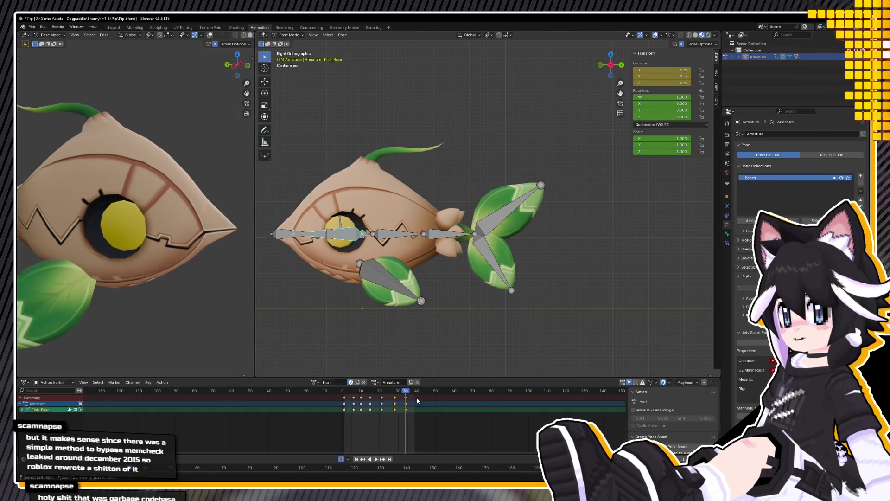
pyautogui.click(406, 402)
pyautogui.moveTo(406, 402); pyautogui.dragTo(417, 402)
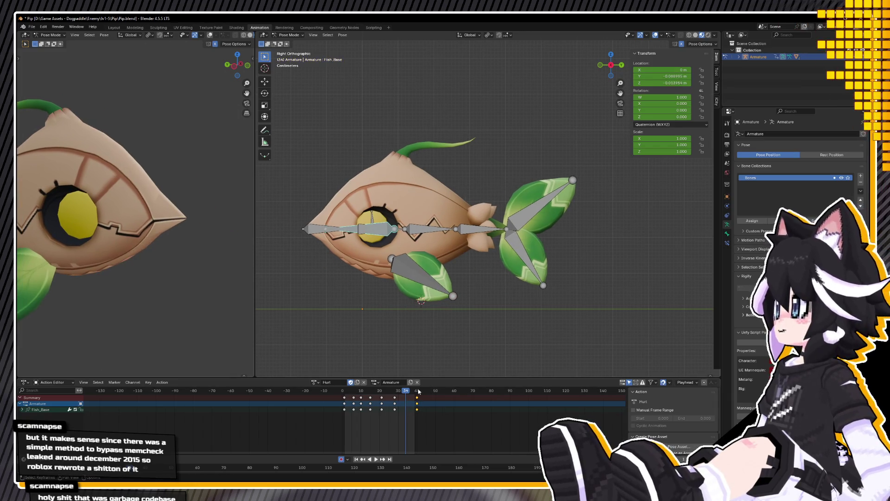
pyautogui.press('space')
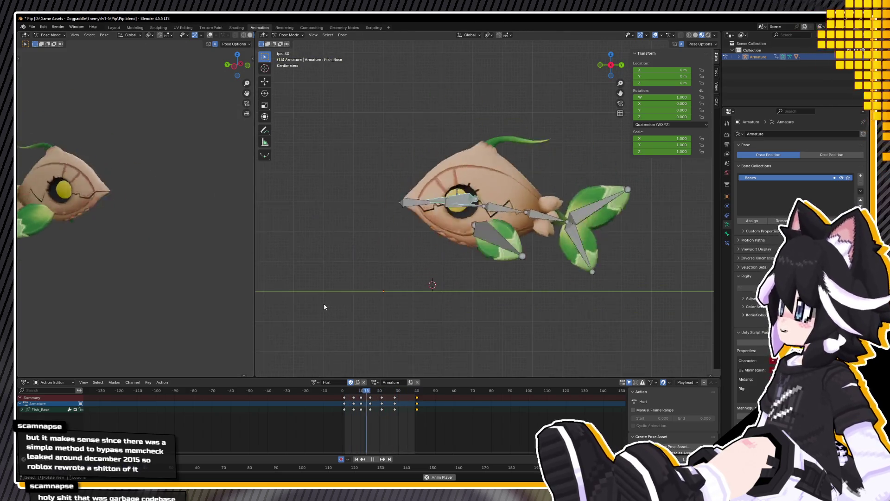
pyautogui.moveTo(360, 305); pyautogui.dragTo(398, 307, button='middle')
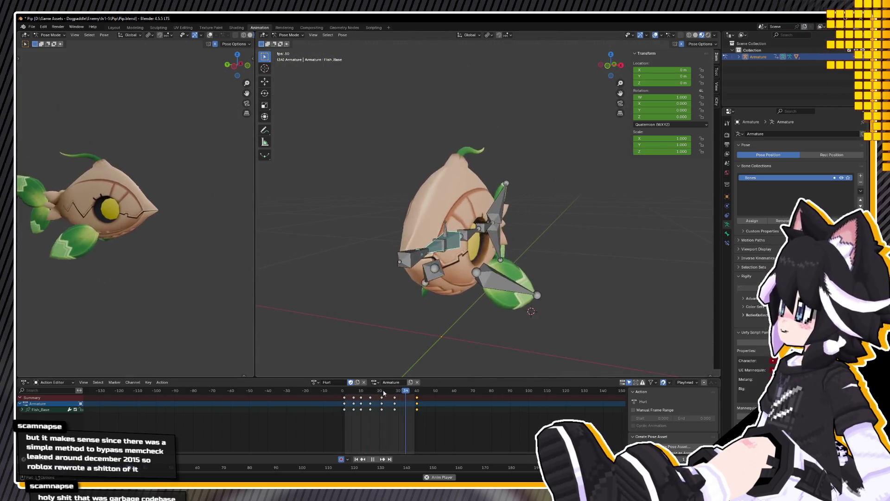
# Step: Scale the Hurt keyframes' timing by about 0.83 around frame 15
pyautogui.press('space')
pyautogui.moveTo(383, 392)
pyautogui.mouseDown()
pyautogui.moveTo(347, 393)
pyautogui.moveTo(371, 390)
pyautogui.mouseUp()
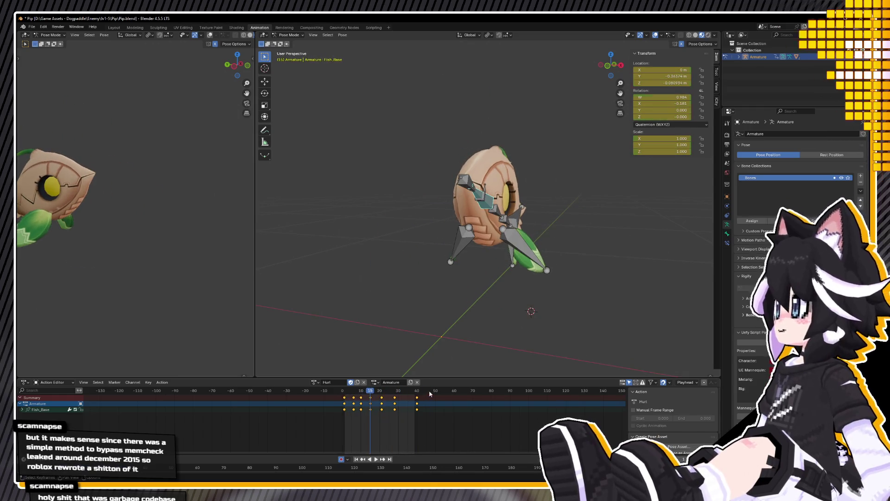
pyautogui.press('space')
pyautogui.press('Escape')
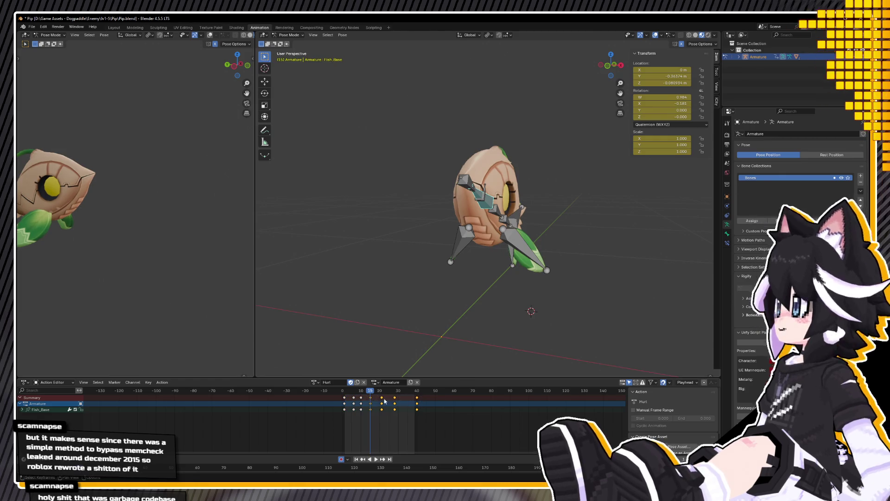
pyautogui.press('s')
pyautogui.click(417, 396)
# Step: Play the faster hit reaction and check it side-on around frame 24
pyautogui.press('space')
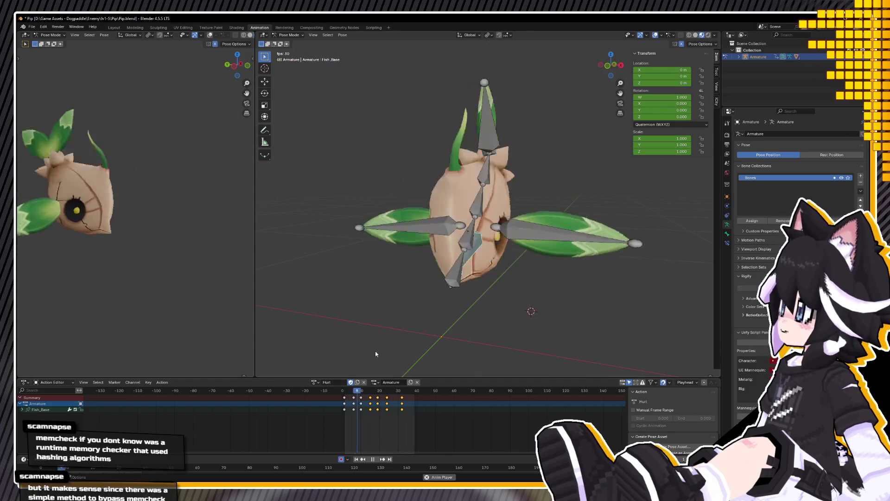
pyautogui.moveTo(464, 259); pyautogui.dragTo(430, 267, button='middle')
pyautogui.press('Escape')
pyautogui.moveTo(374, 391); pyautogui.dragTo(387, 391)
pyautogui.press('KP_3')
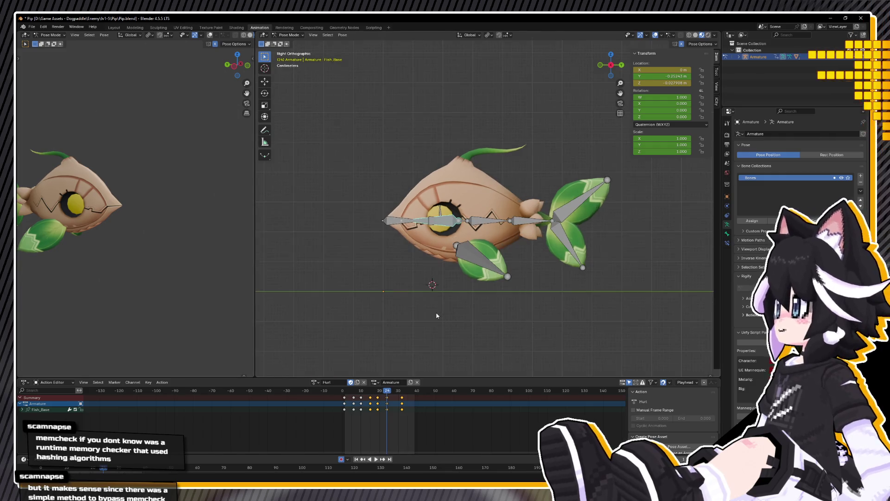
# Step: Raise and slightly tilt the Fish_Base bone at frame 24
pyautogui.press('g')
pyautogui.click(458, 315)
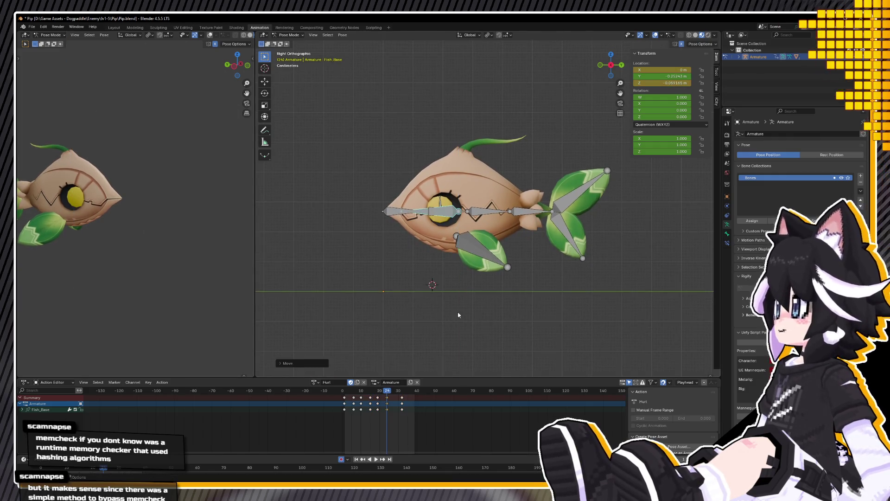
pyautogui.press('r')
pyautogui.click(481, 200)
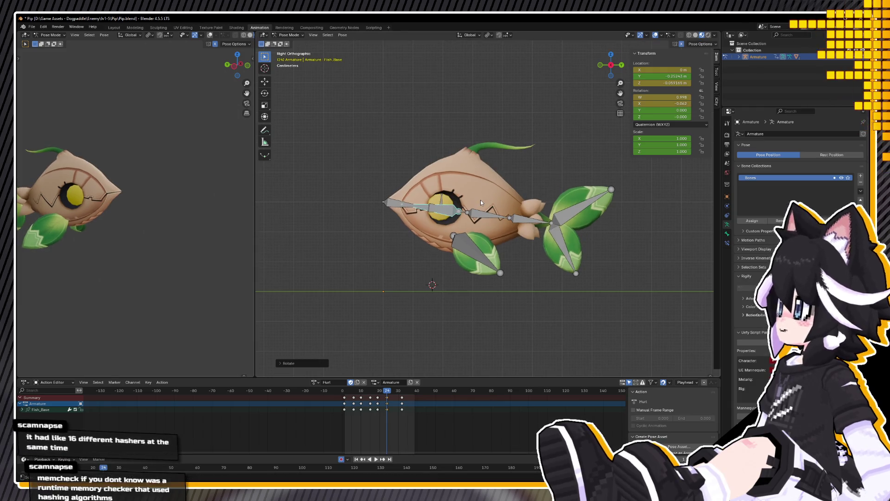
# Step: Select the four spine bones and bend the tail at frame 24
pyautogui.click(468, 213)
pyautogui.keyDown('shift'); pyautogui.click(460, 212); pyautogui.keyUp('shift')
pyautogui.keyDown('shift'); pyautogui.click(487, 215); pyautogui.keyUp('shift')
pyautogui.keyDown('shift'); pyautogui.click(529, 220); pyautogui.keyUp('shift')
pyautogui.press('r')
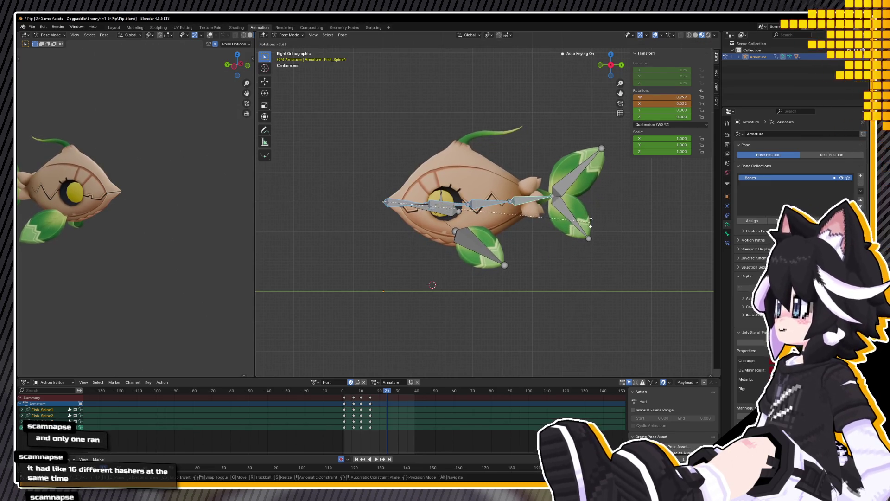
pyautogui.click(586, 218)
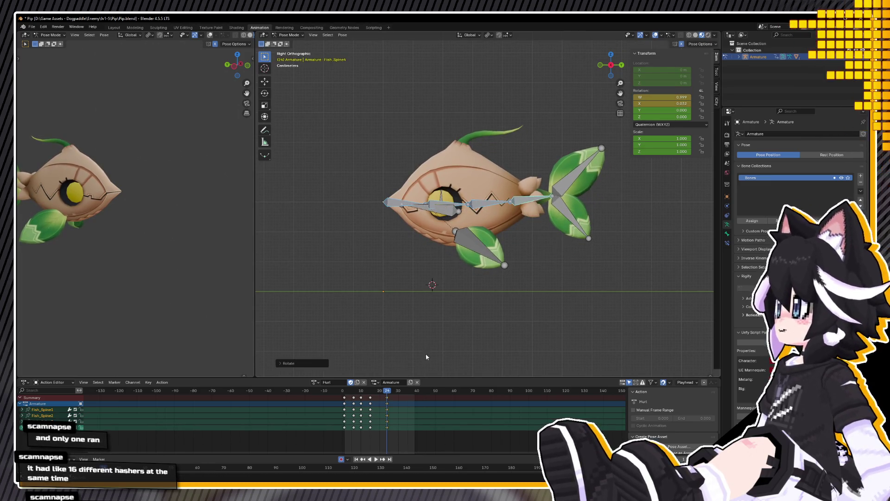
# Step: At frame 28, clear Fish_Base's rotation and tilt the fish upward
pyautogui.click(449, 213)
pyautogui.press('space')
pyautogui.moveTo(358, 391); pyautogui.dragTo(413, 392)
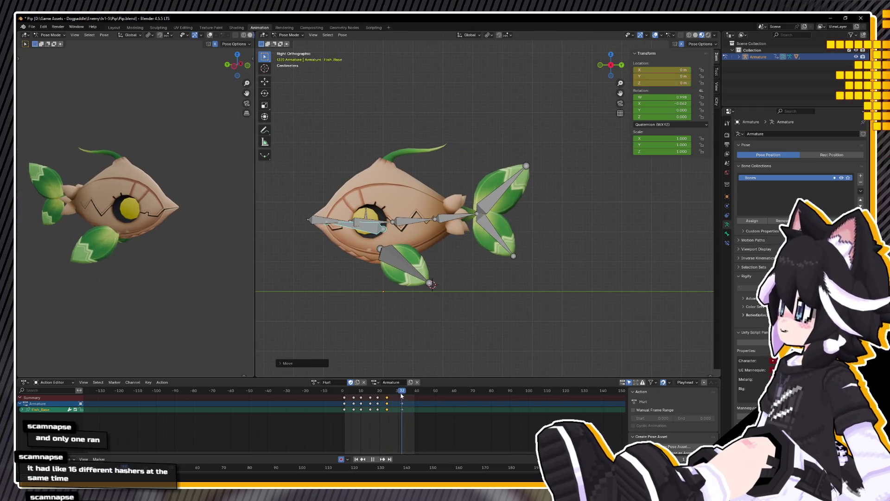
pyautogui.press('Escape')
pyautogui.hotkey('alt', 'r')
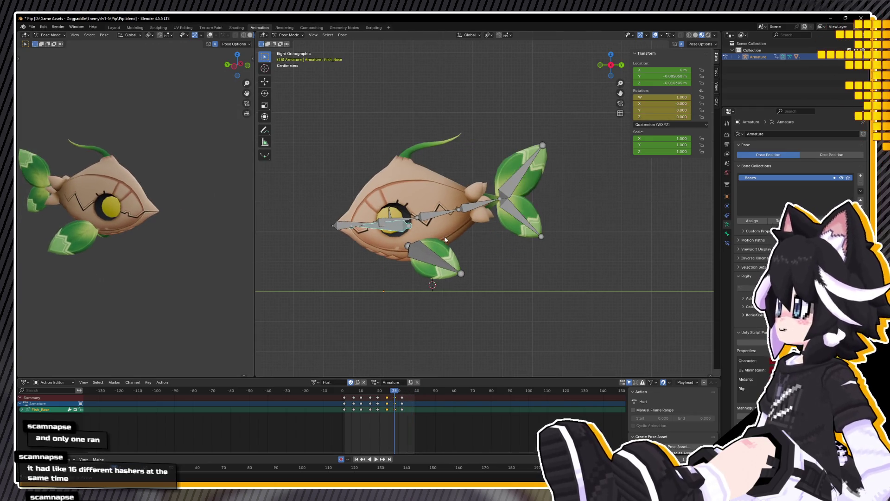
pyautogui.press('r')
pyautogui.click(461, 241)
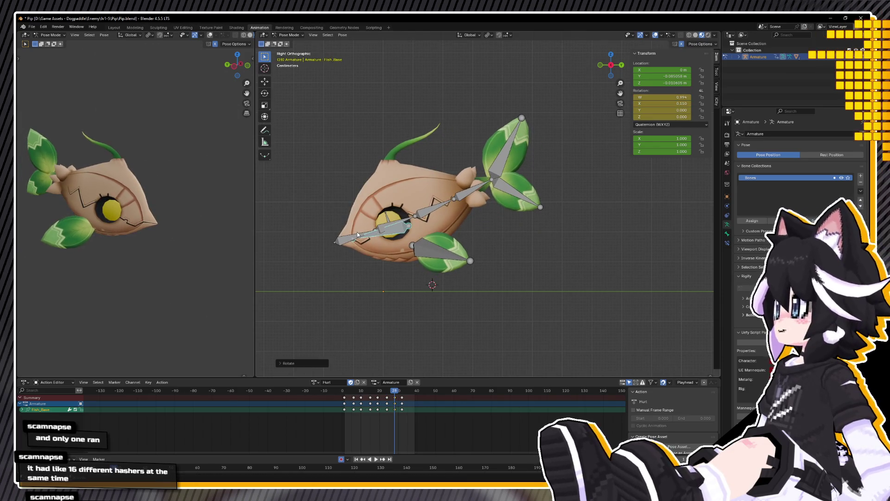
# Step: Rotate the spine chain to straighten the fish, keyframe the pose, and preview it
pyautogui.keyDown('shift'); pyautogui.click(404, 223); pyautogui.keyUp('shift')
pyautogui.keyDown('shift'); pyautogui.click(387, 231); pyautogui.keyUp('shift')
pyautogui.keyDown('shift'); pyautogui.click(418, 214); pyautogui.keyUp('shift')
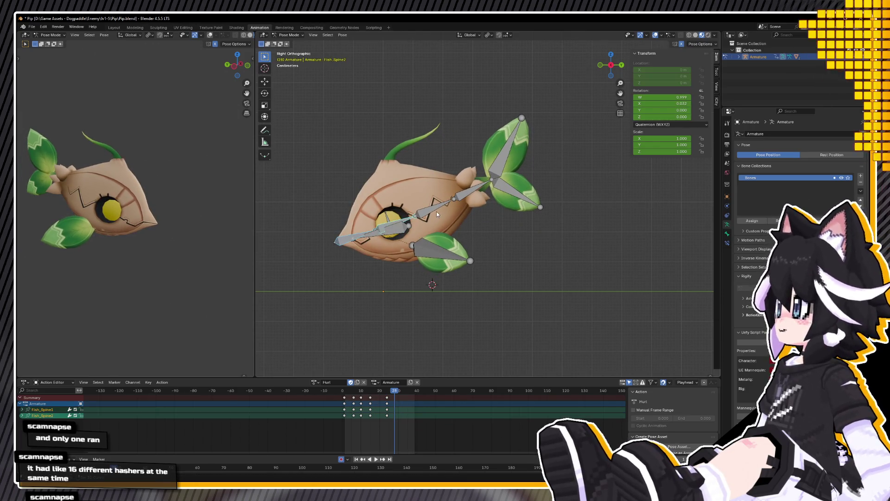
pyautogui.keyDown('shift'); pyautogui.click(450, 207); pyautogui.keyUp('shift')
pyautogui.keyDown('shift'); pyautogui.click(475, 197); pyautogui.keyUp('shift')
pyautogui.press('r')
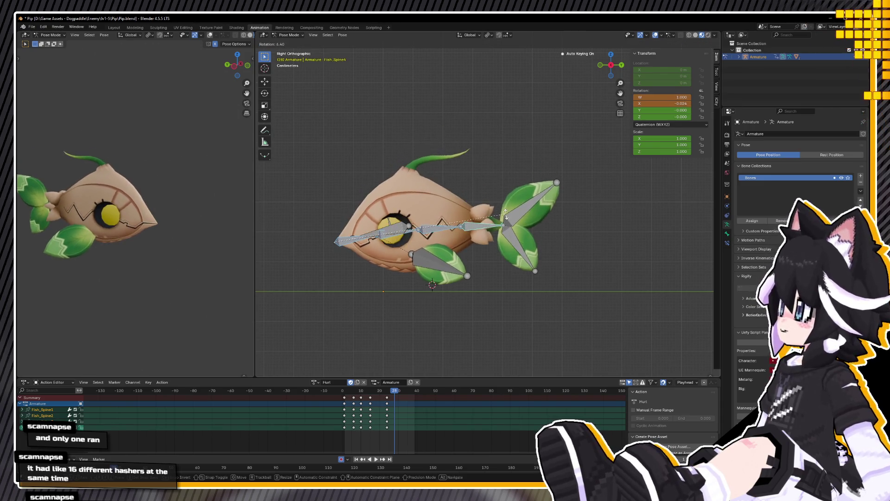
pyautogui.click(461, 257)
pyautogui.press('i')
pyautogui.press('space')
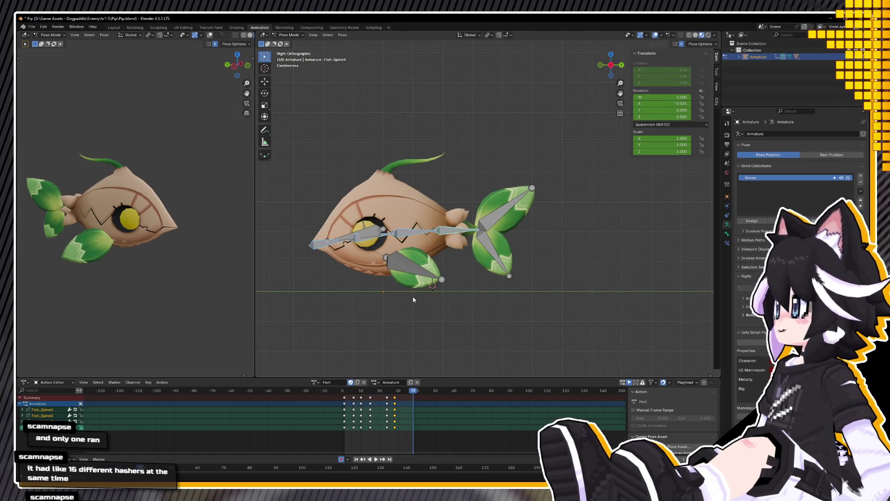
# Step: Reset all bones to their rest rotation and keyframe it at frame 38
pyautogui.hotkey('alt', 'r')
pyautogui.press('i')
pyautogui.press('a')
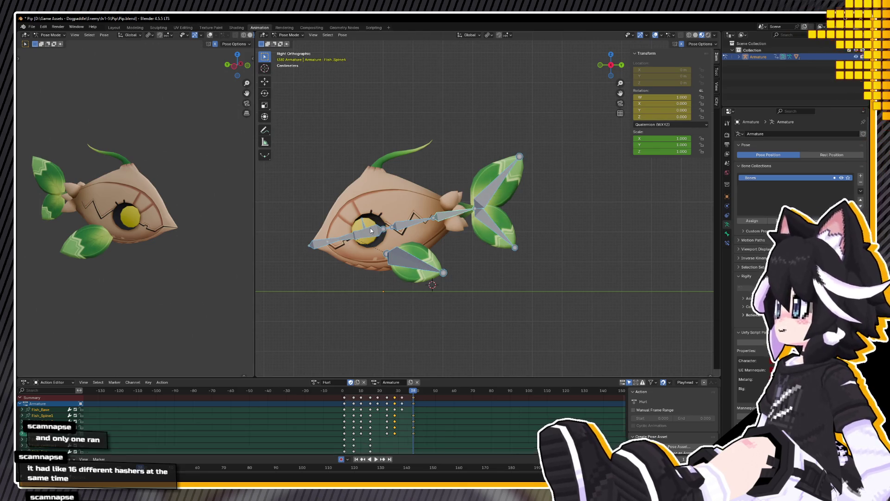
pyautogui.hotkey('alt', 'r')
pyautogui.click(347, 391)
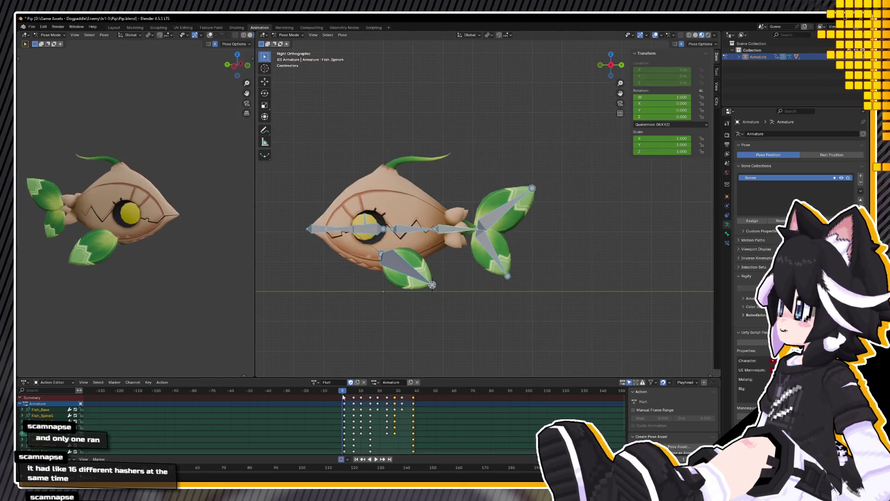
# Step: At frame 28, rotate Fish_Base to tilt the fish body and check it
pyautogui.press('space')
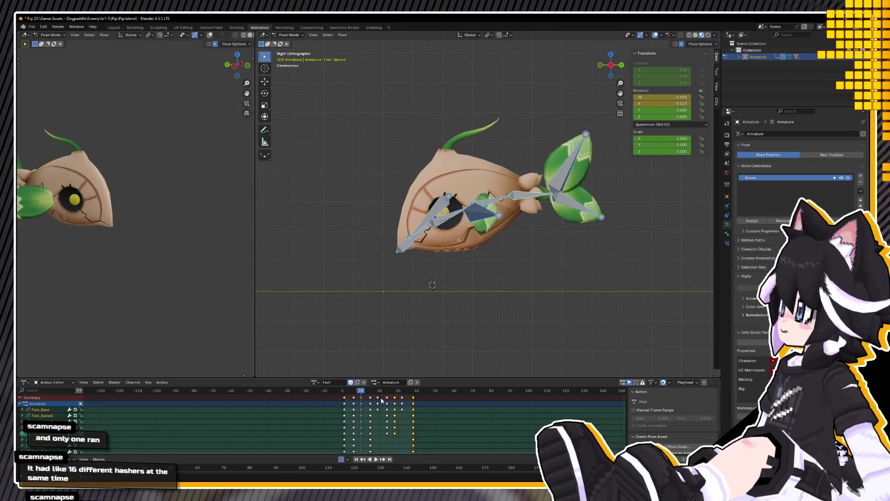
pyautogui.press('space')
pyautogui.click(397, 395)
pyautogui.moveTo(396, 395); pyautogui.dragTo(395, 395)
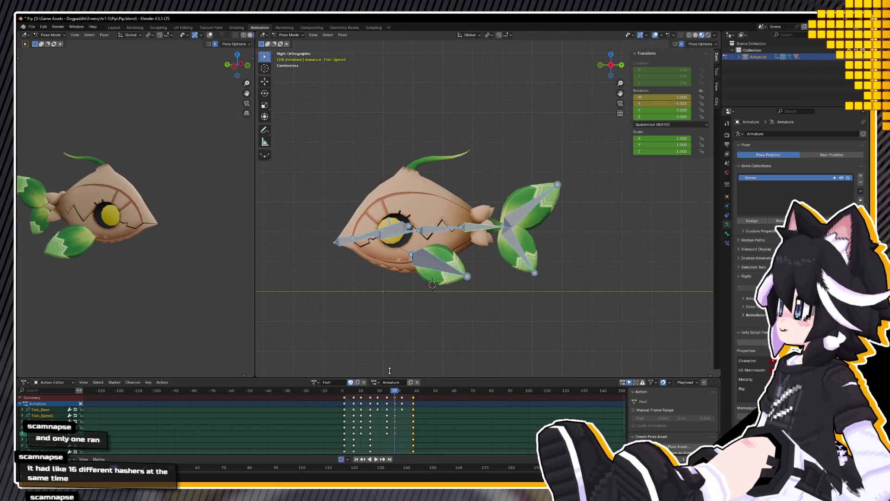
pyautogui.click(342, 247)
pyautogui.press('r')
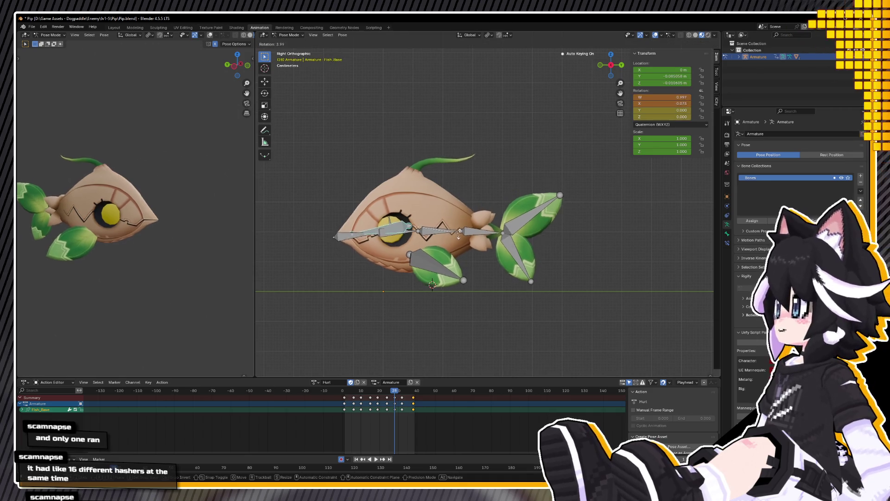
pyautogui.click(460, 235)
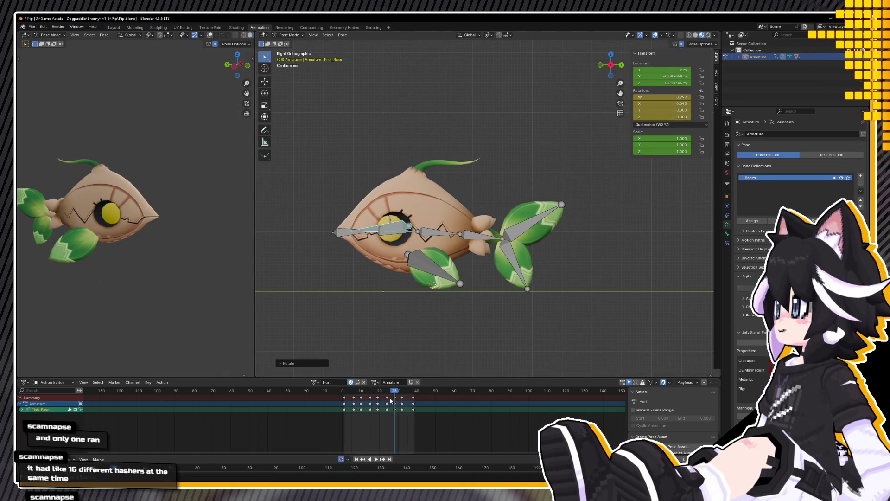
pyautogui.press('space')
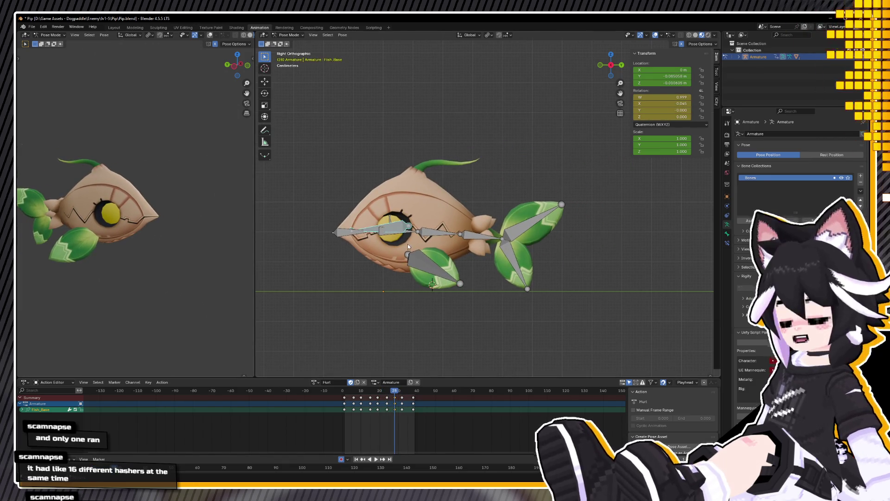
# Step: Select the spine chain from Fish_Spine2 and rotate the tail upward
pyautogui.click(360, 233)
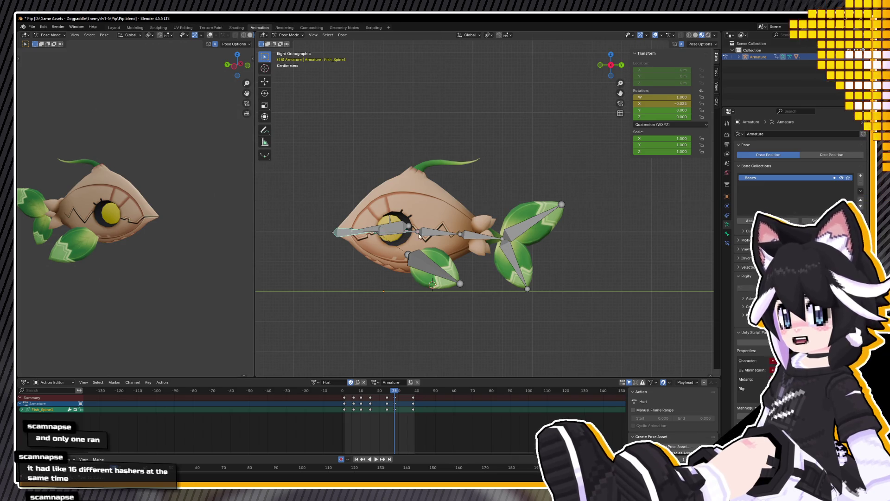
pyautogui.hotkey('shift', ']')
pyautogui.hotkey('shift', ']')
pyautogui.hotkey('shift', ']')
pyautogui.press('r')
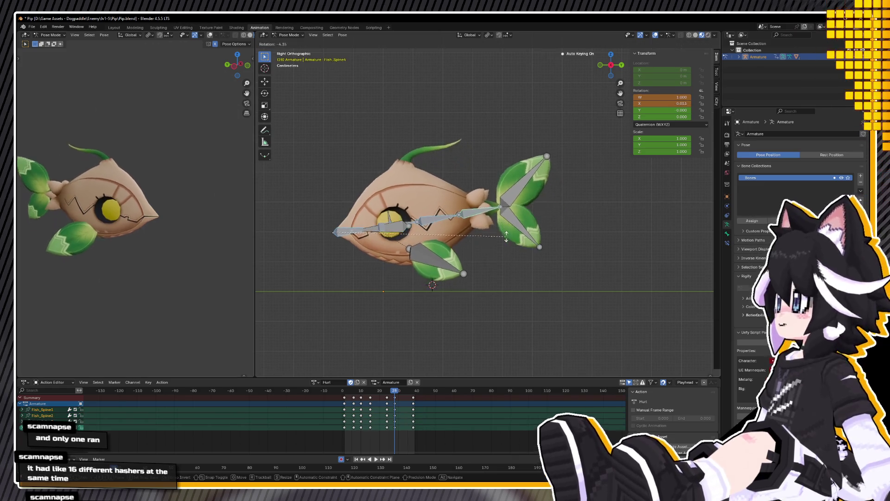
pyautogui.click(504, 235)
# Step: Lower the Fish_Base bone slightly along Z
pyautogui.click(401, 229)
pyautogui.press('g')
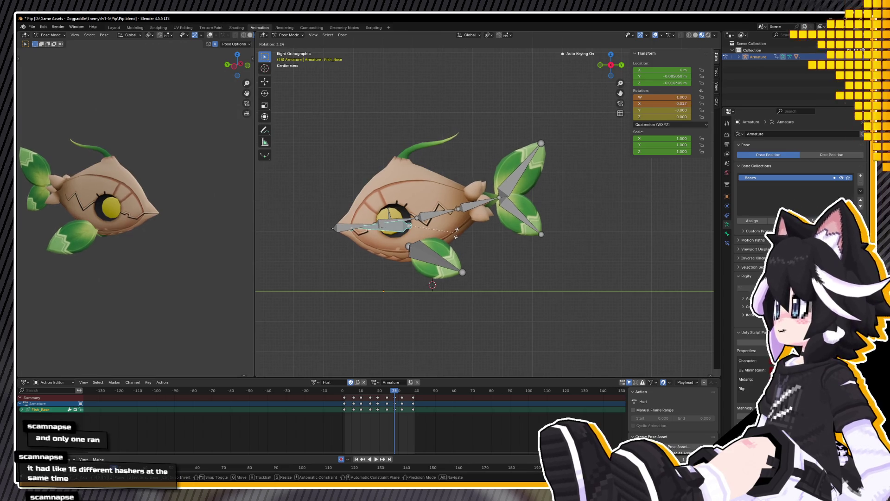
pyautogui.press('z')
pyautogui.click(446, 251)
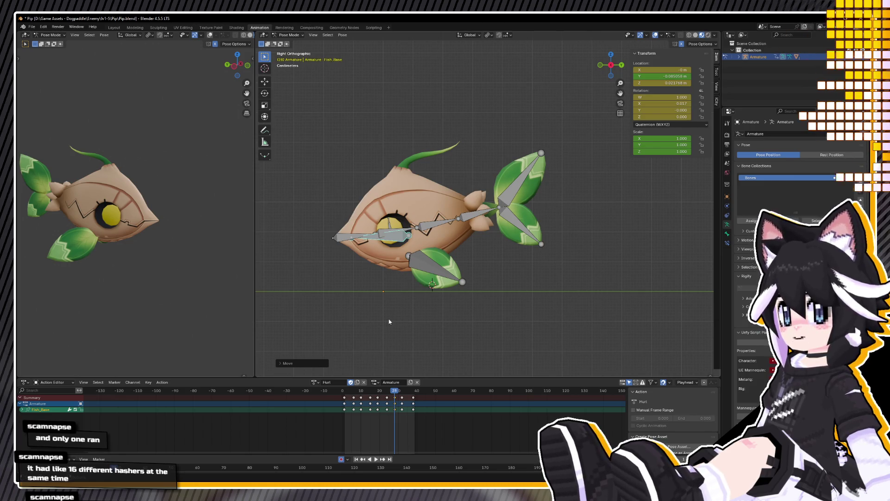
# Step: Review the reworked Hurt animation, save Pip.blend, and duplicate the Hurt action
pyautogui.press('space')
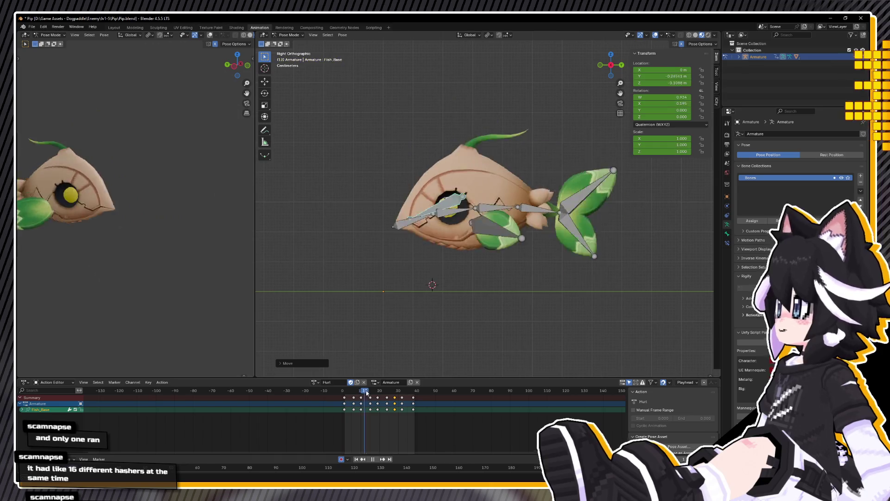
pyautogui.press('space')
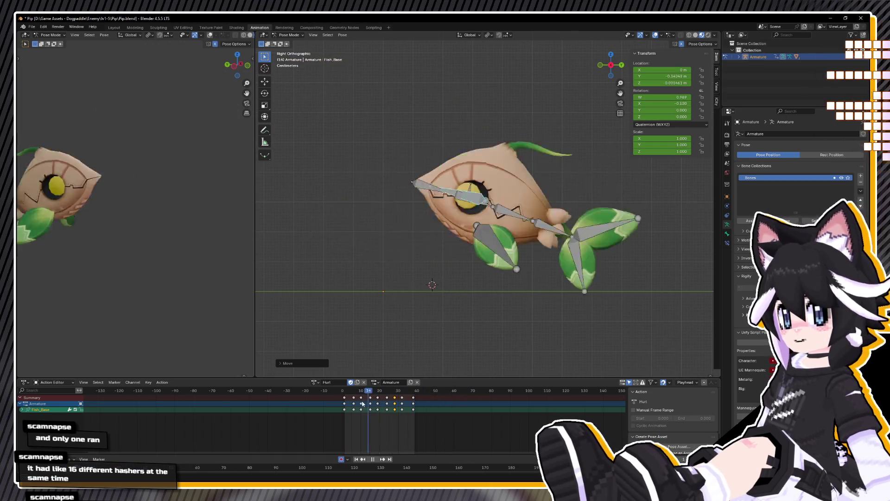
pyautogui.moveTo(379, 392); pyautogui.dragTo(313, 401)
pyautogui.press('space')
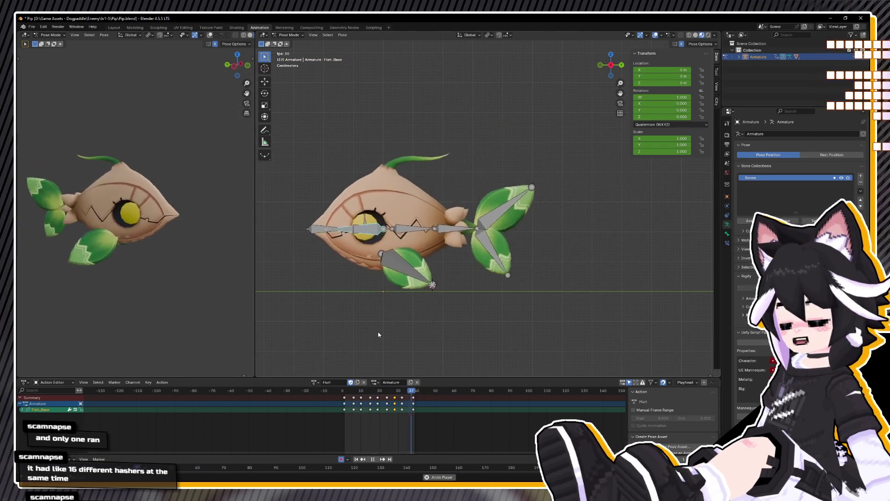
pyautogui.press('space')
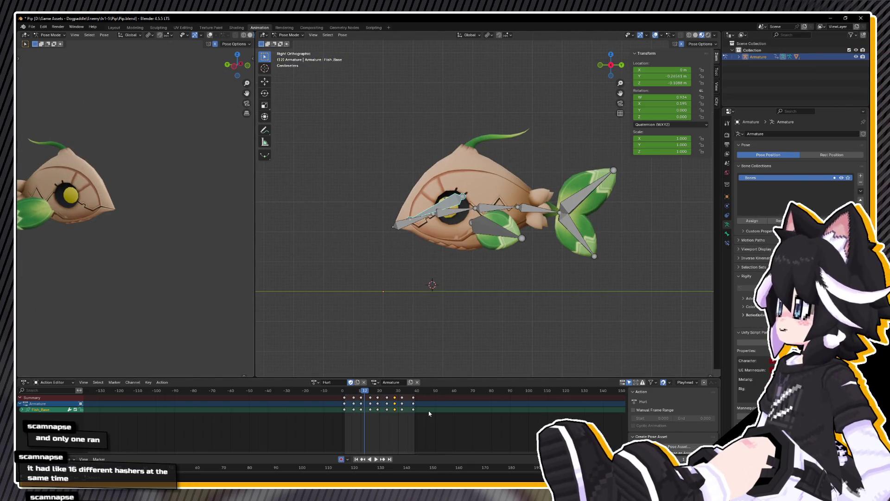
pyautogui.press('space')
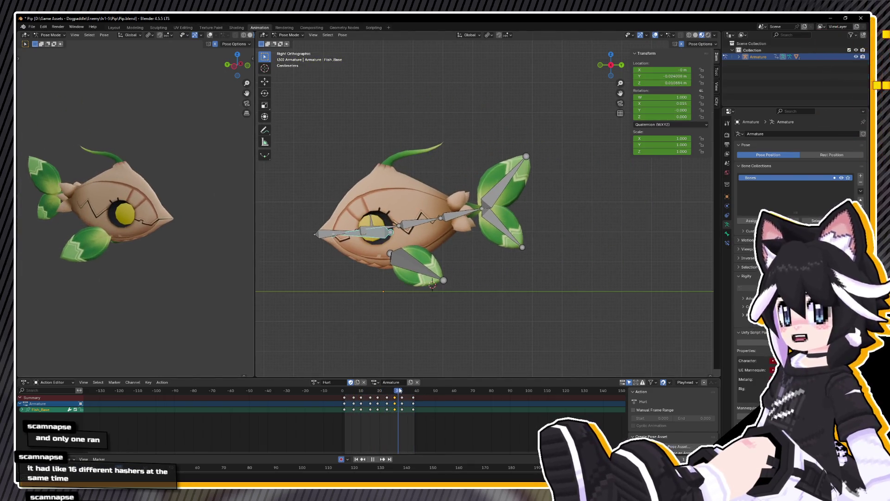
pyautogui.moveTo(404, 389); pyautogui.dragTo(410, 390)
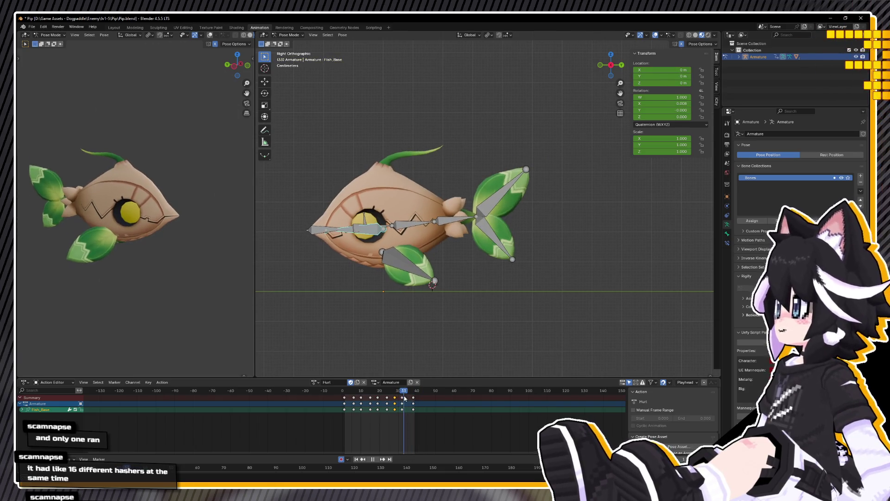
pyautogui.moveTo(396, 399); pyautogui.dragTo(425, 394)
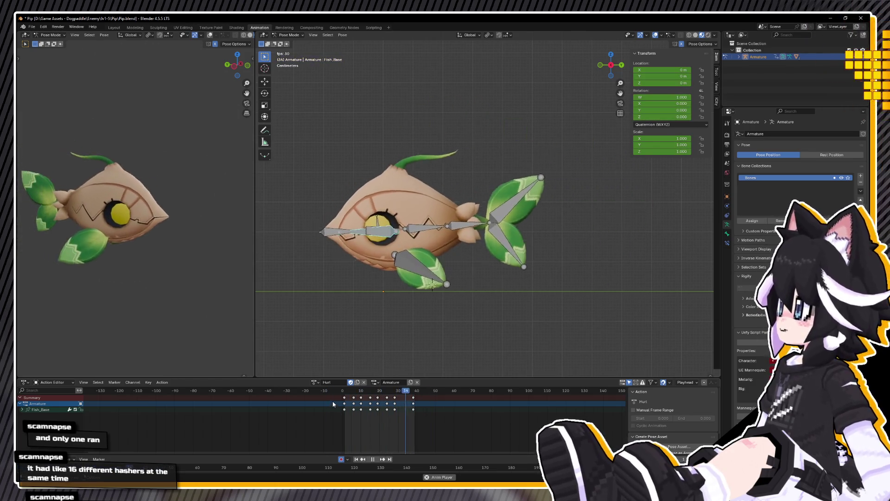
pyautogui.moveTo(404, 250)
pyautogui.mouseDown(button='middle')
pyautogui.moveTo(429, 285)
pyautogui.moveTo(478, 280)
pyautogui.moveTo(464, 287)
pyautogui.moveTo(455, 280)
pyautogui.moveTo(453, 294)
pyautogui.moveTo(433, 298)
pyautogui.moveTo(473, 259)
pyautogui.mouseUp(button='middle')
pyautogui.hotkey('ctrl', 's')
pyautogui.click(357, 382)
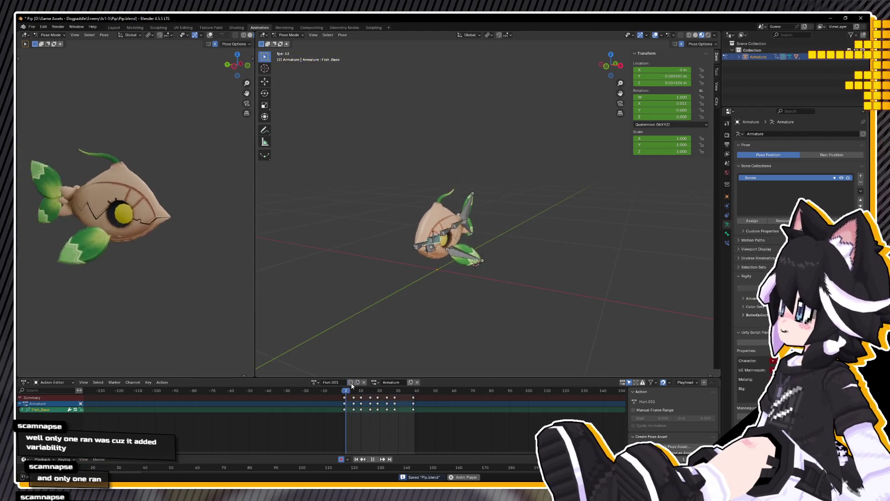
# Step: Name the copied action 'Dead', switch the rig to the Idle action, and save
pyautogui.doubleClick(331, 382)
pyautogui.write('Dead')
pyautogui.press('Return')
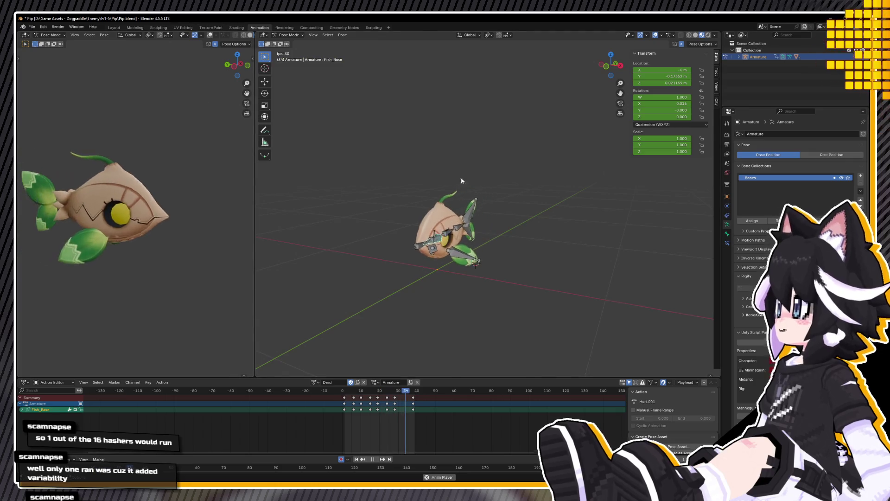
pyautogui.click(315, 382)
pyautogui.click(320, 405)
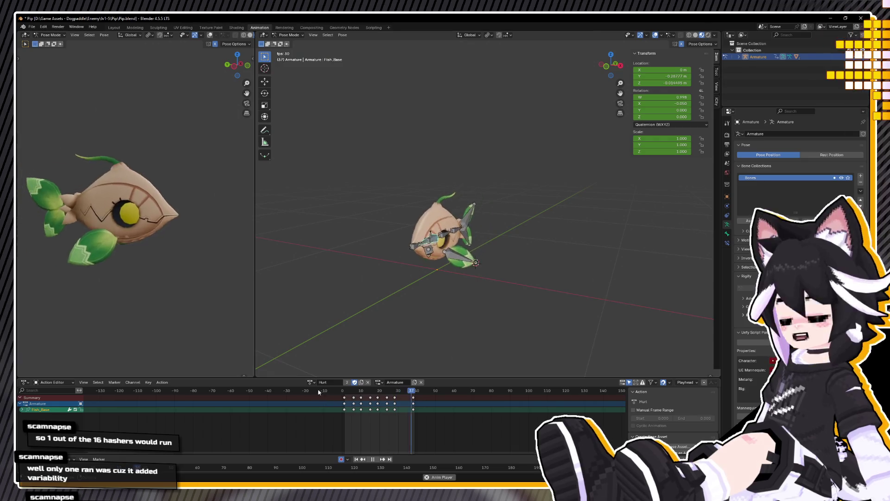
pyautogui.hotkey('ctrl', 's')
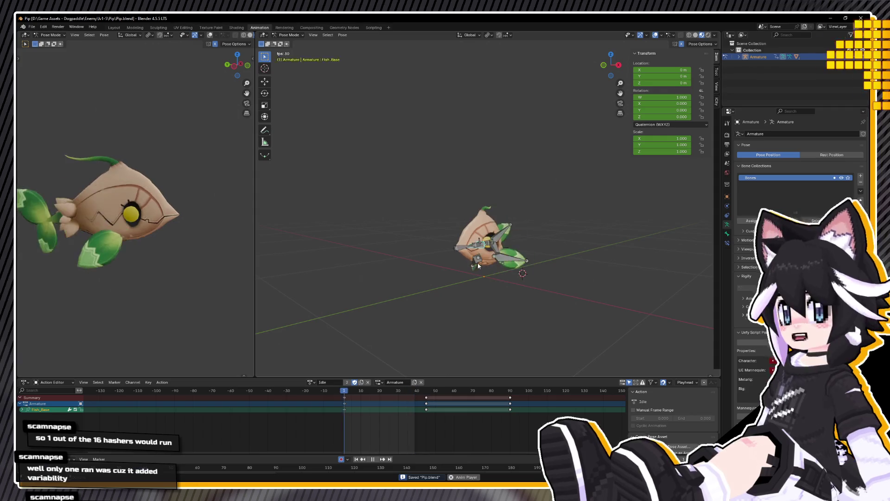
# Step: Preview the Idle action, save again, and switch to Unreal Engine's level
pyautogui.press('space')
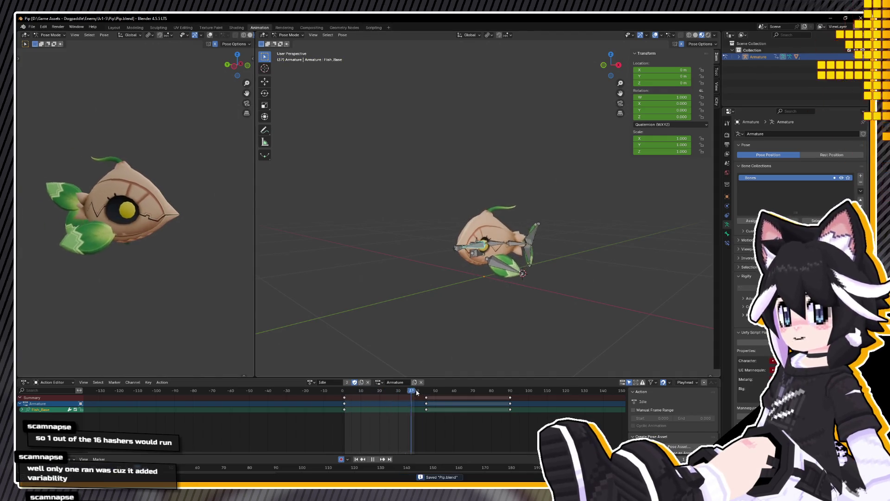
pyautogui.click(376, 399)
pyautogui.press('space')
pyautogui.press('space')
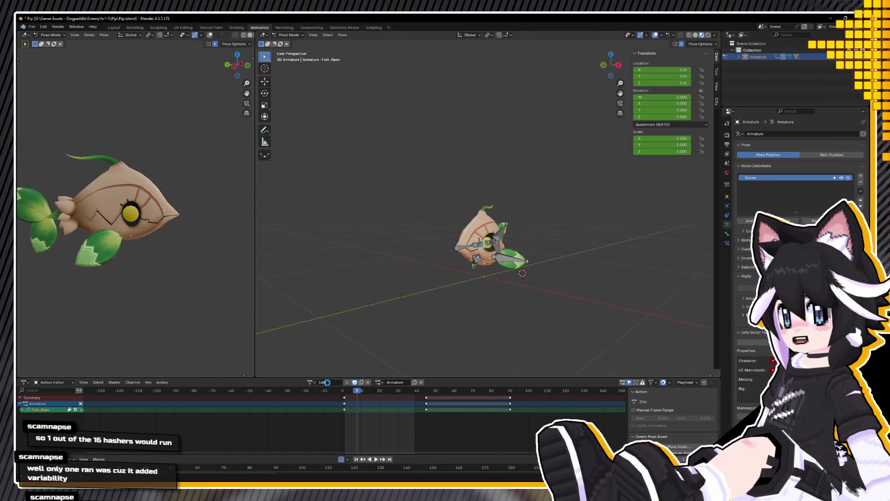
pyautogui.hotkey('ctrl', 's')
pyautogui.moveTo(360, 278)
pyautogui.mouseDown(button='middle')
pyautogui.moveTo(443, 264)
pyautogui.moveTo(523, 273)
pyautogui.mouseUp(button='middle')
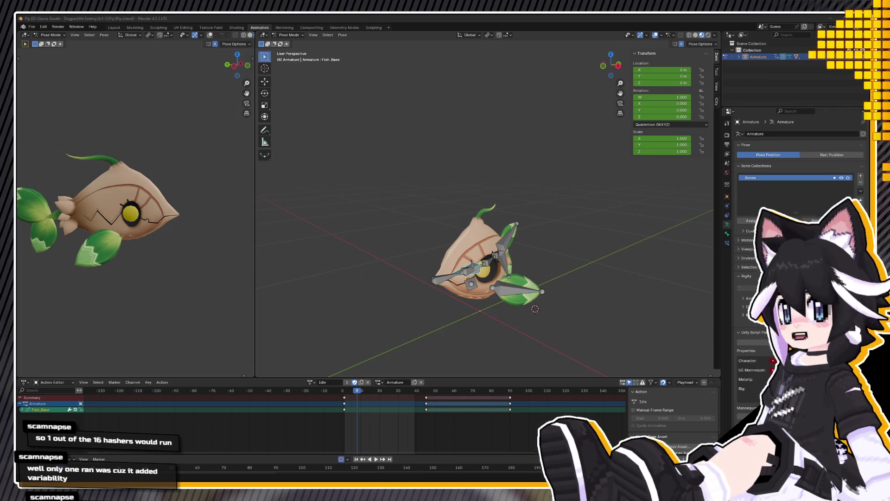
pyautogui.hotkey('alt', 'Tab')
pyautogui.moveTo(371, 255); pyautogui.dragTo(358, 253, button='right')
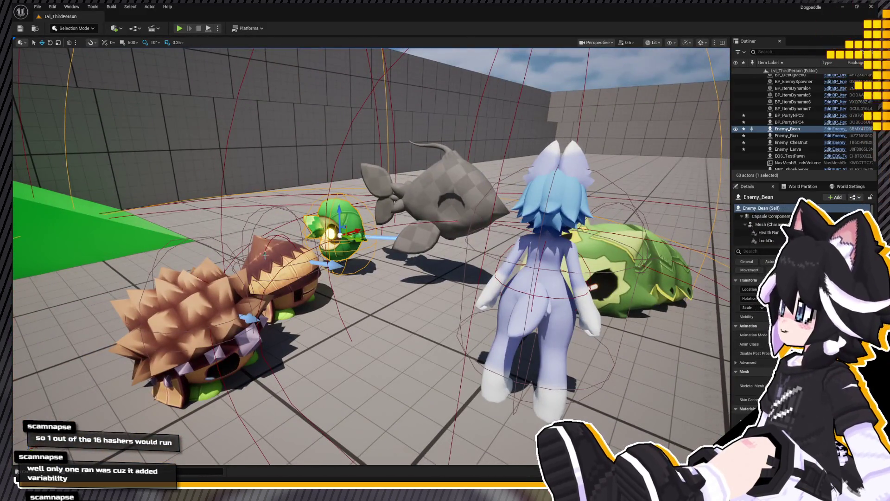
# Step: Create the material M_En_Seedfish in the Seedfish folder for the selected Seedfish mesh
pyautogui.click(438, 200)
pyautogui.hotkey('ctrl', 'b')
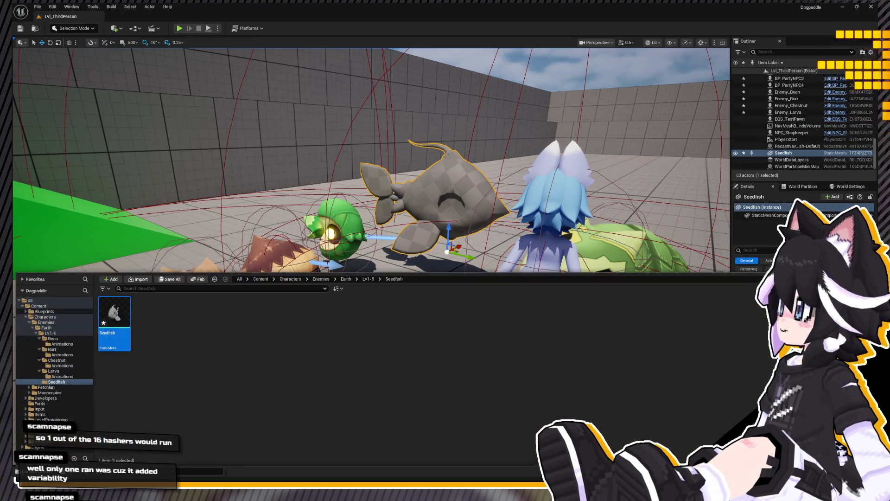
pyautogui.click(223, 346)
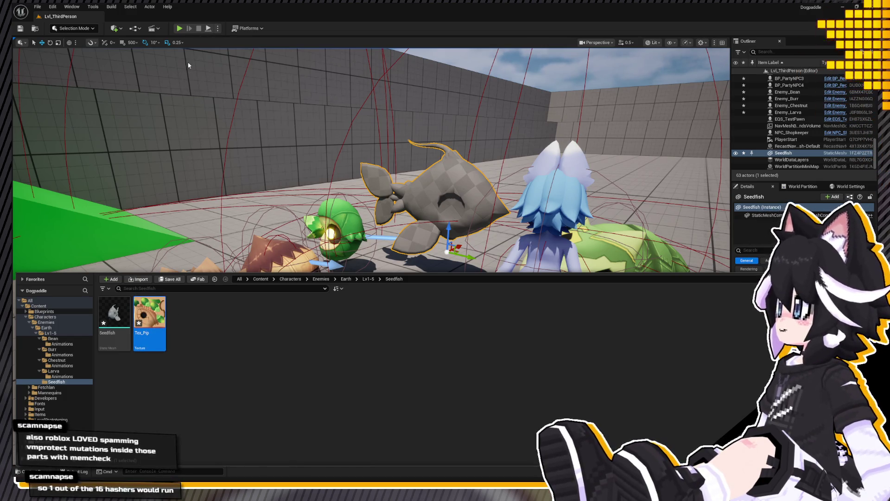
pyautogui.write('M_')
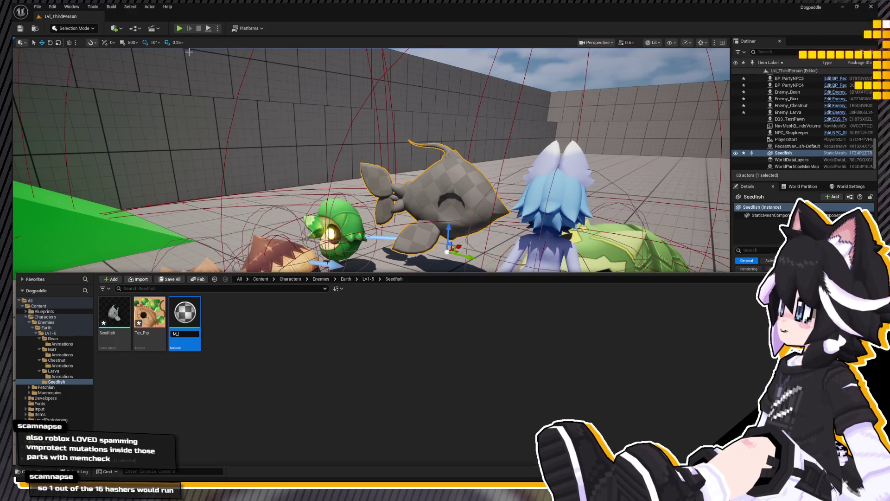
pyautogui.write('Seedfish_')
pyautogui.press('BackSpace')
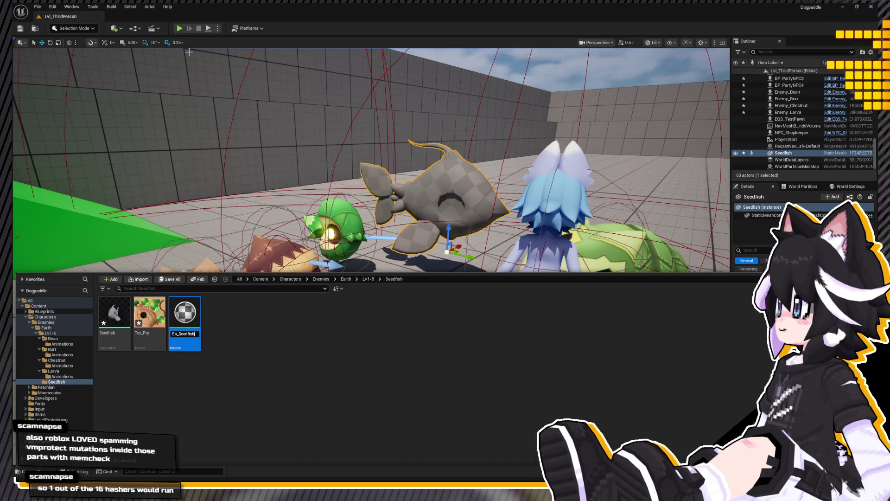
pyautogui.press('Return')
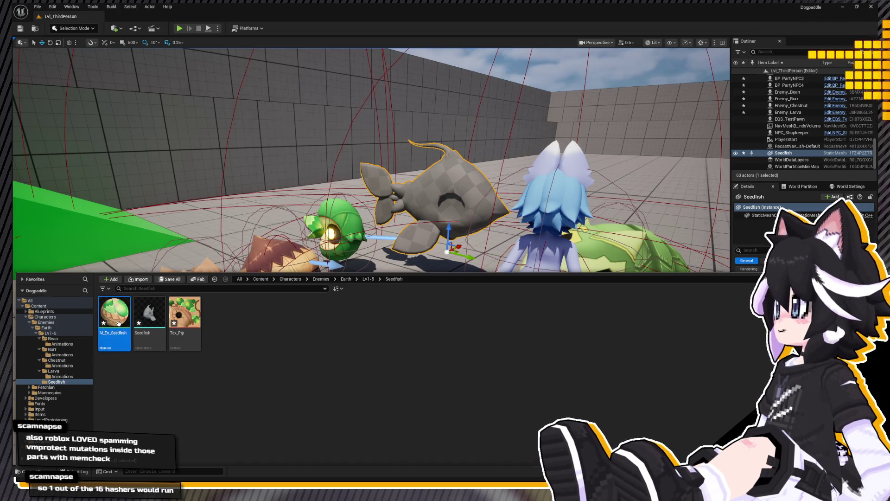
pyautogui.hotkey('ctrl', 'space')
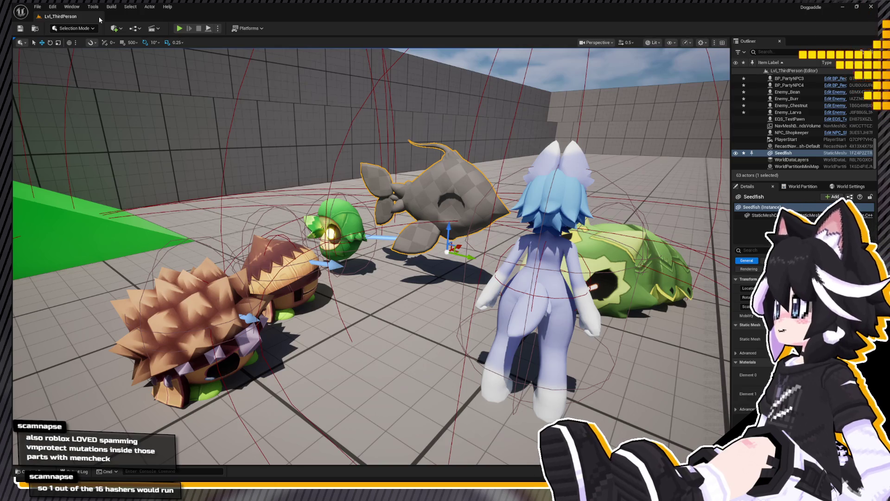
# Step: Apply M_En_Seedfish with the Tex_Pip texture to the Seedfish mesh's material slot
pyautogui.hotkey('ctrl', 'b')
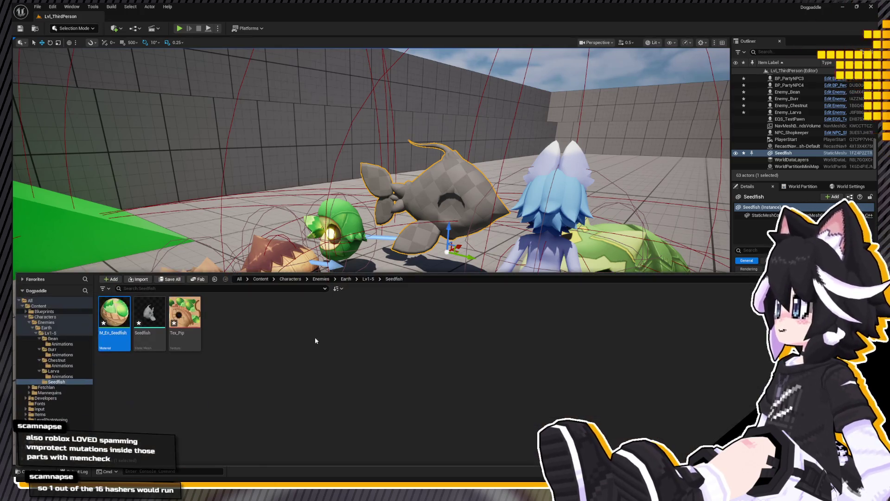
pyautogui.click(192, 326)
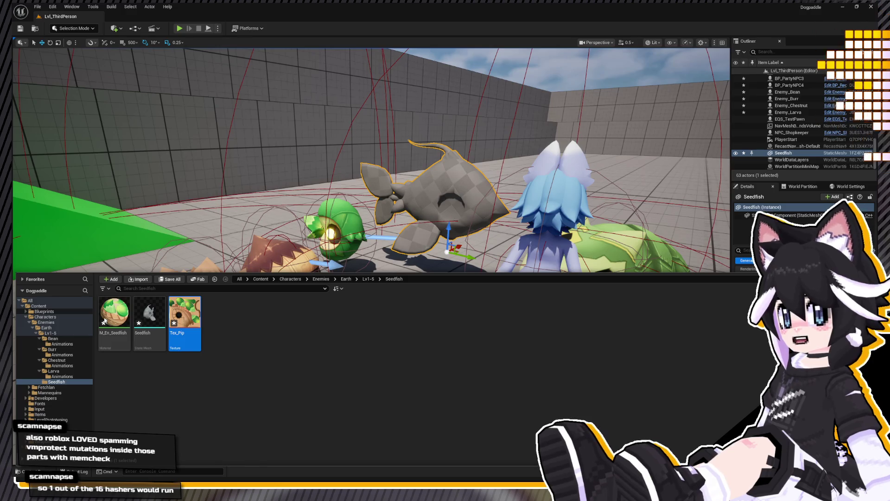
pyautogui.click(436, 178)
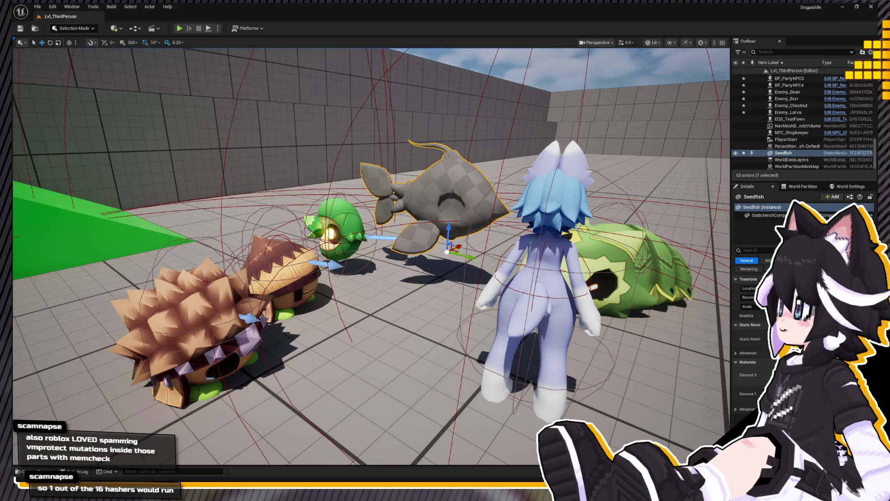
pyautogui.hotkey('ctrl', 'space')
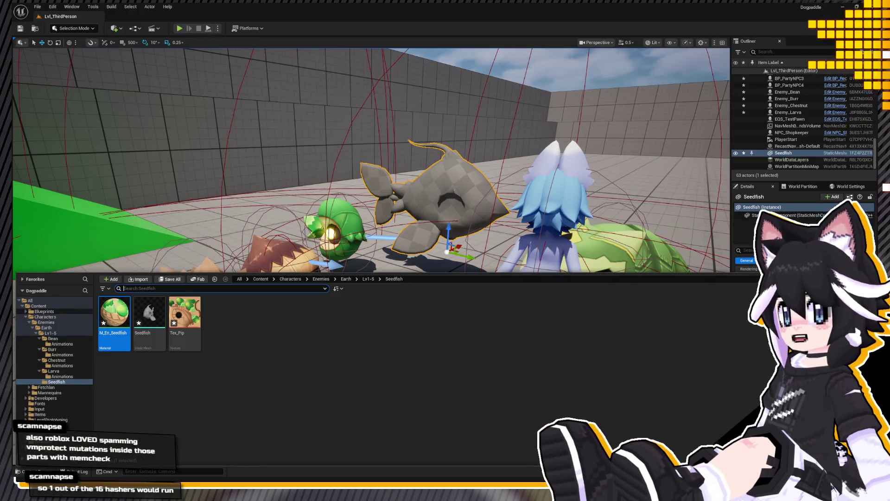
pyautogui.hotkey('ctrl', 'space')
pyautogui.hotkey('ctrl', 'space')
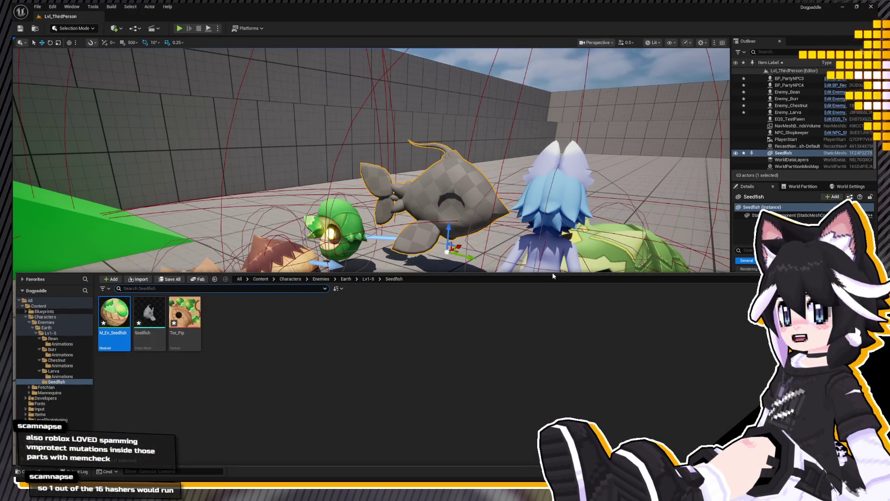
pyautogui.moveTo(546, 274); pyautogui.dragTo(546, 400)
pyautogui.click(734, 362)
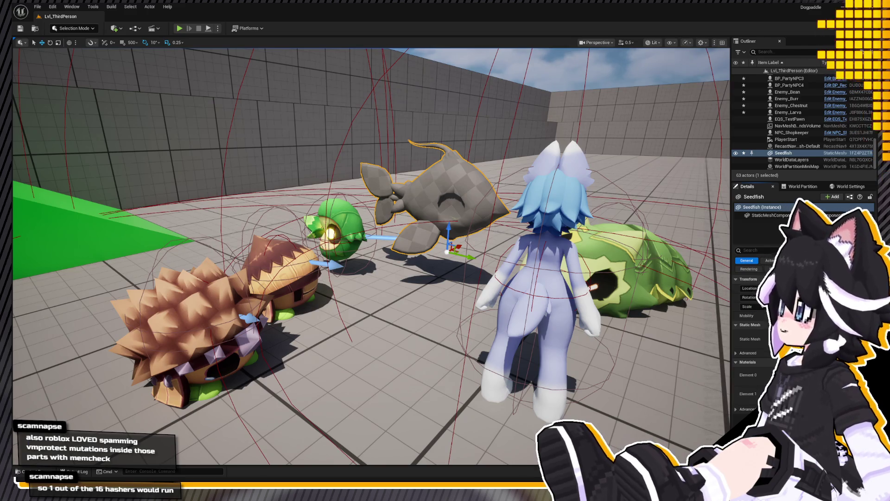
pyautogui.scroll(10, 605, 276)
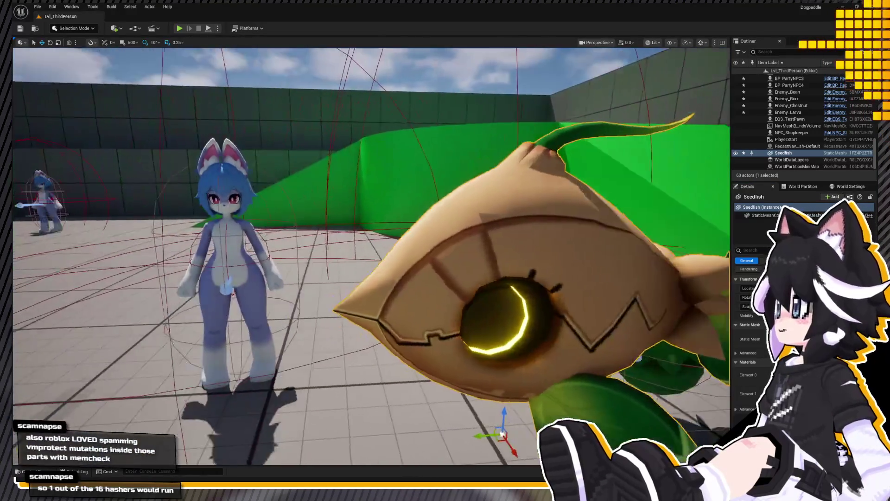
pyautogui.scroll(2, 492, 265)
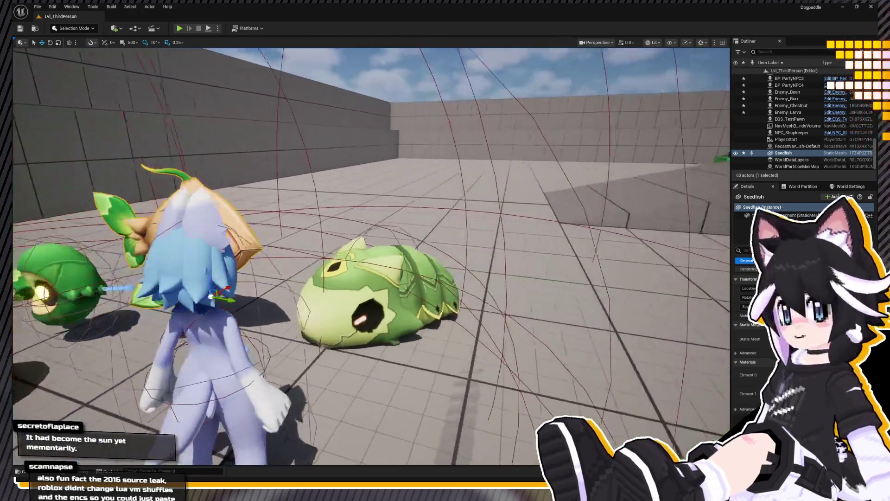
pyautogui.moveTo(371, 255); pyautogui.dragTo(371, 255, button='right')
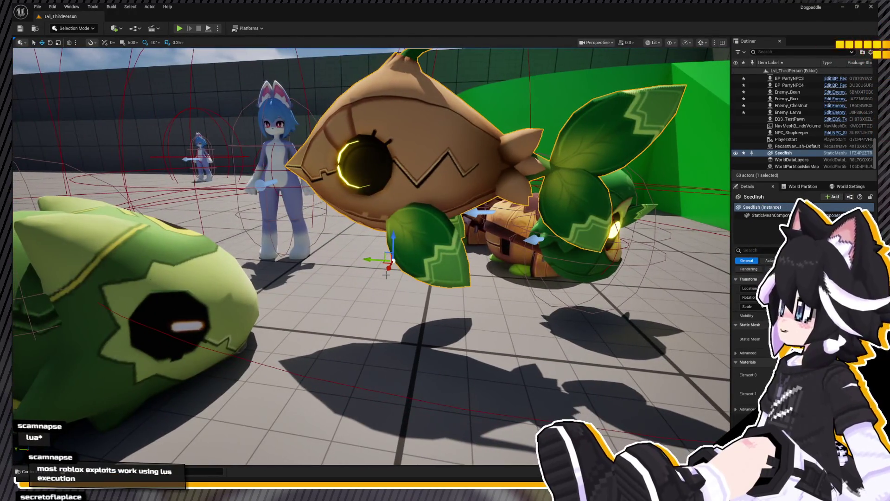
pyautogui.moveTo(371, 255)
pyautogui.mouseDown(button='right')
pyautogui.moveTo(371, 218)
pyautogui.moveTo(335, 274)
pyautogui.mouseUp(button='right')
pyautogui.press('Escape')
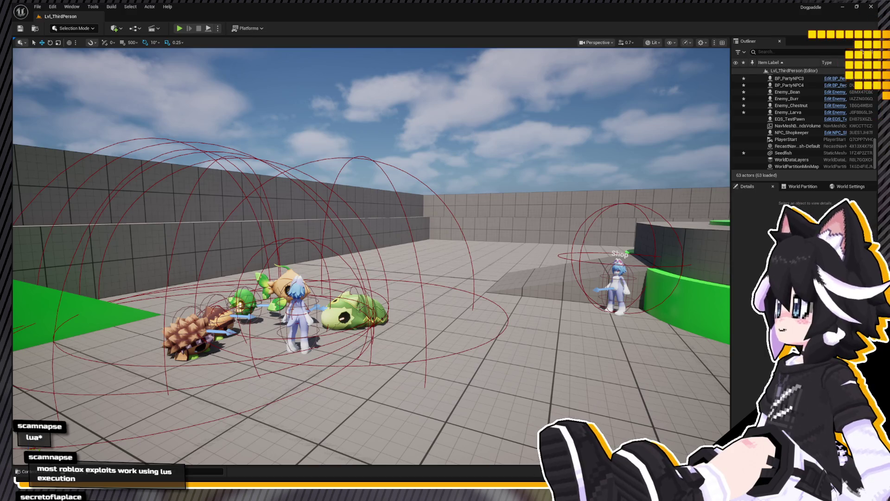
pyautogui.moveTo(293, 113); pyautogui.dragTo(293, 113, button='right')
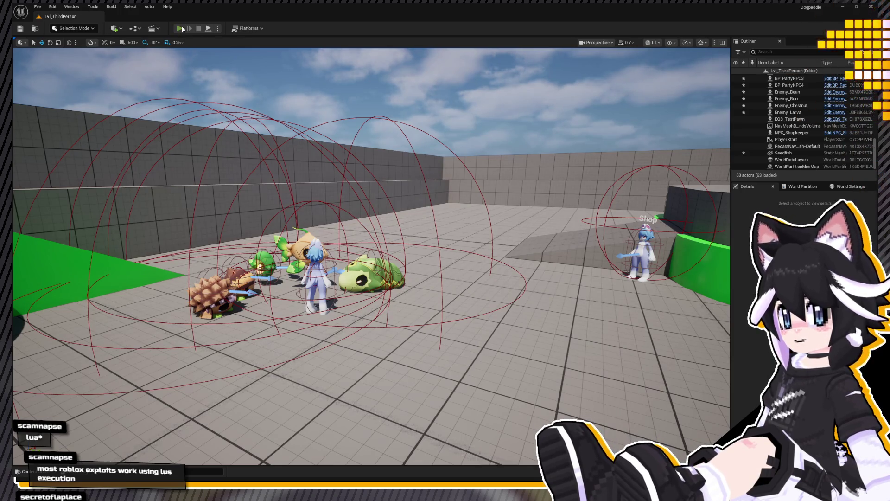
pyautogui.click(182, 29)
pyautogui.press('a')
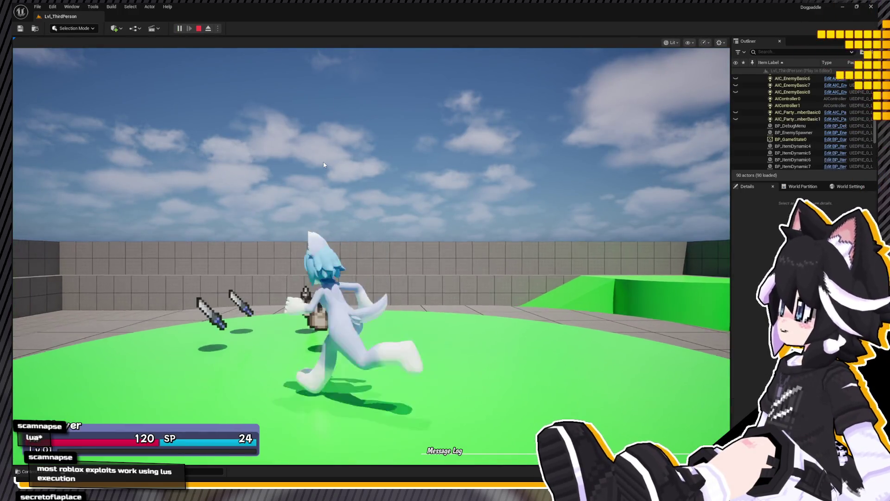
pyautogui.press('s')
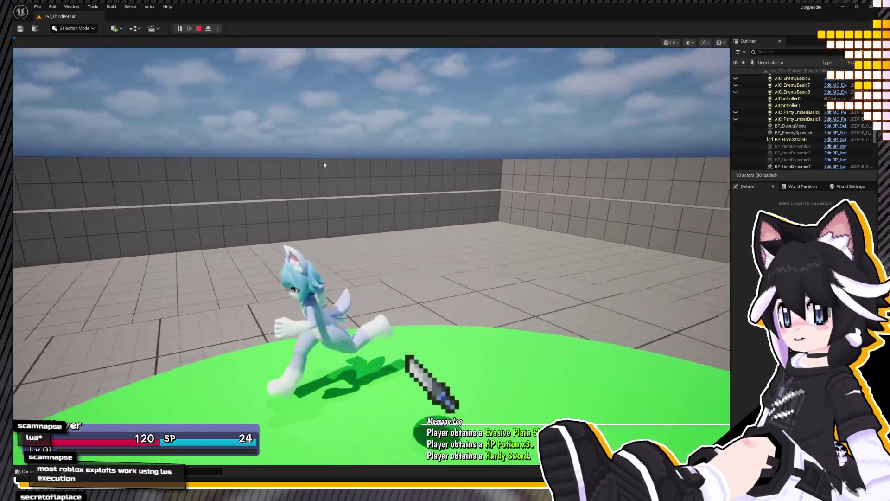
pyautogui.press('w')
pyautogui.press('Tab')
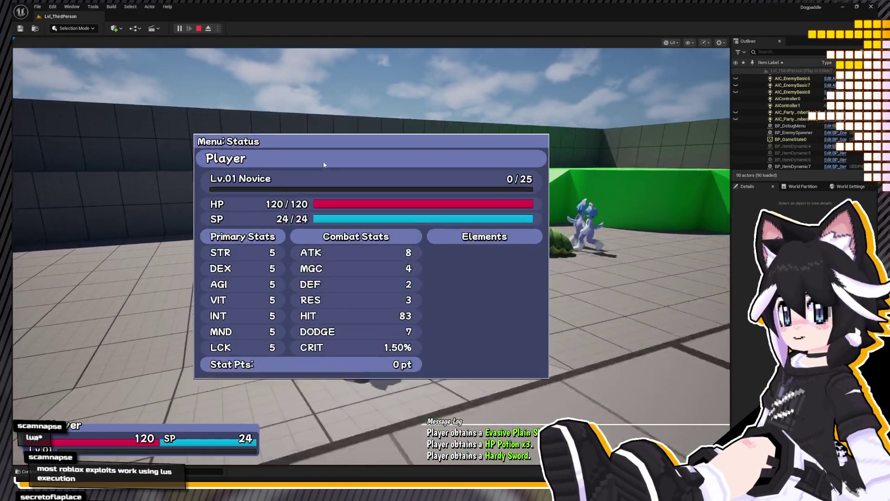
pyautogui.press('e')
pyautogui.press('Right')
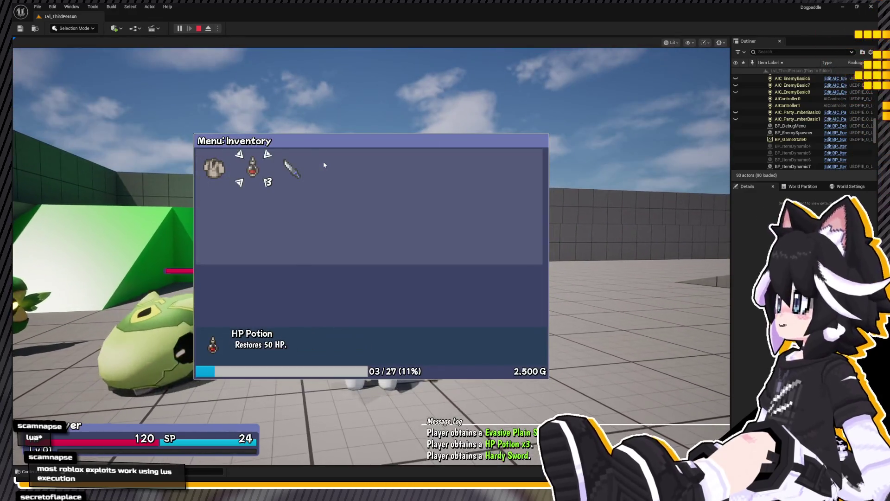
pyautogui.press('Return')
pyautogui.press('Escape')
pyautogui.press('Left')
pyautogui.press('Return')
pyautogui.press('Return')
pyautogui.press('Escape')
pyautogui.press('w')
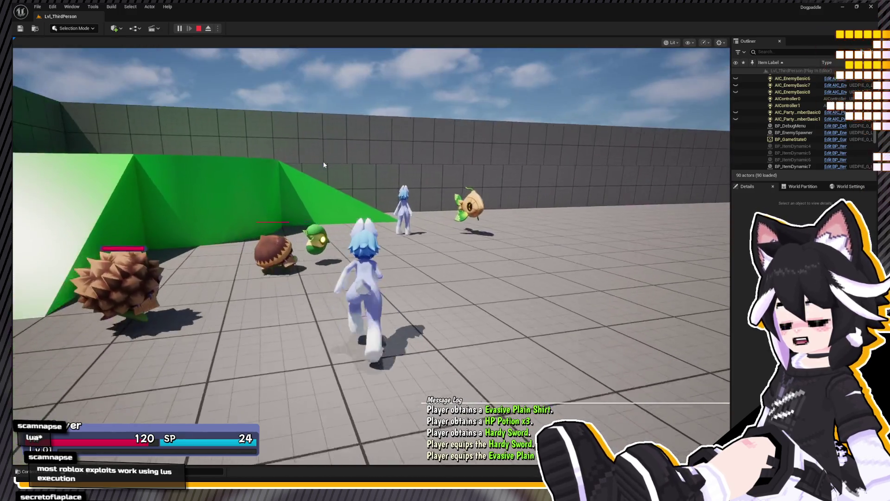
pyautogui.press('a')
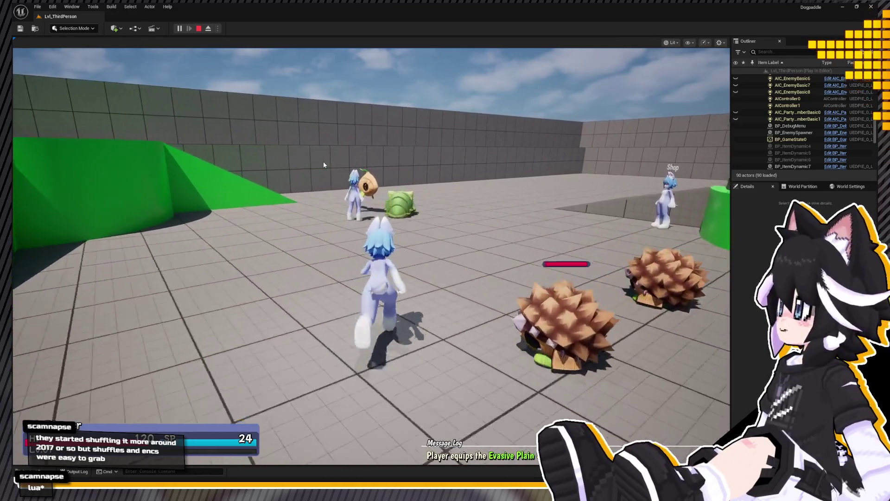
pyautogui.press('Return')
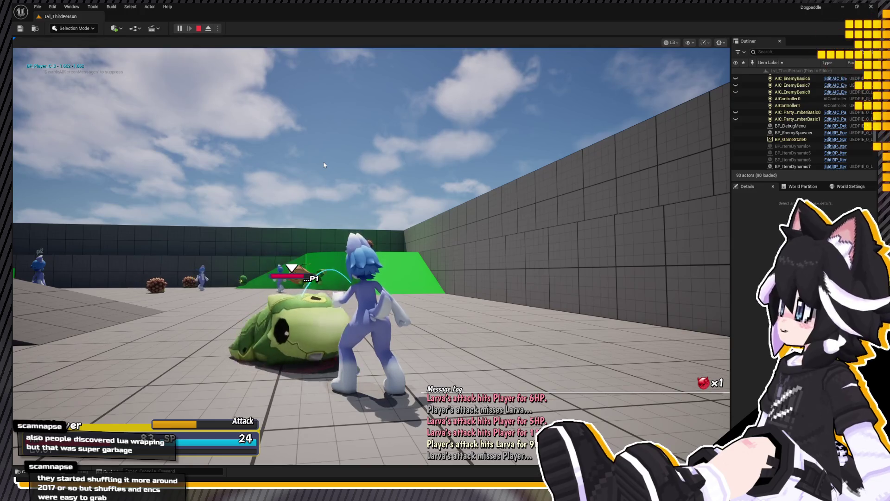
pyautogui.press('Down')
pyautogui.press('Down')
pyautogui.press('Return')
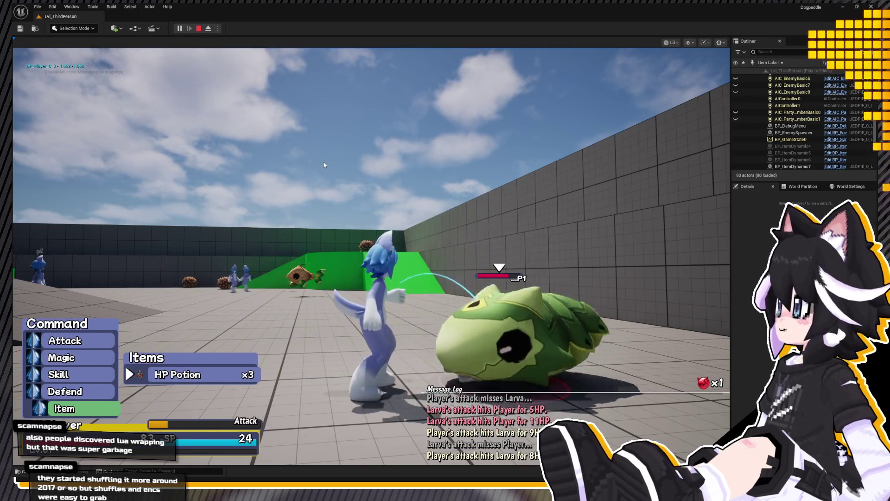
pyautogui.press('Return')
pyautogui.press('Return')
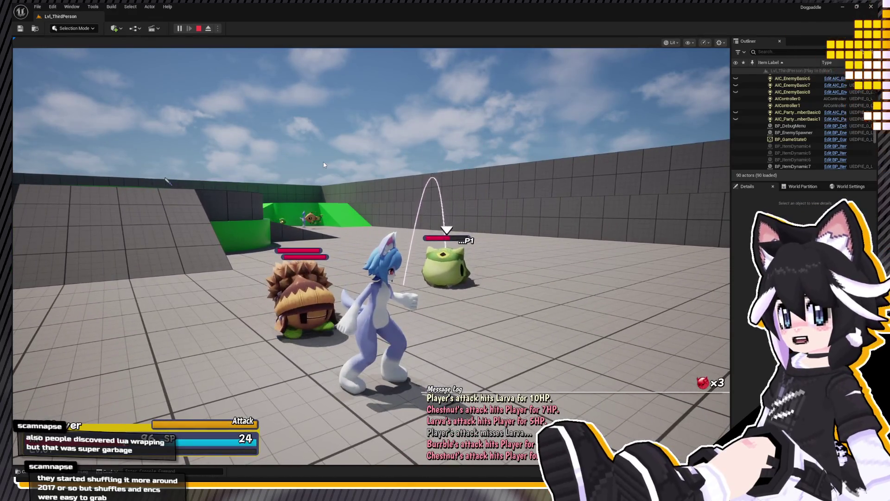
pyautogui.press('Escape')
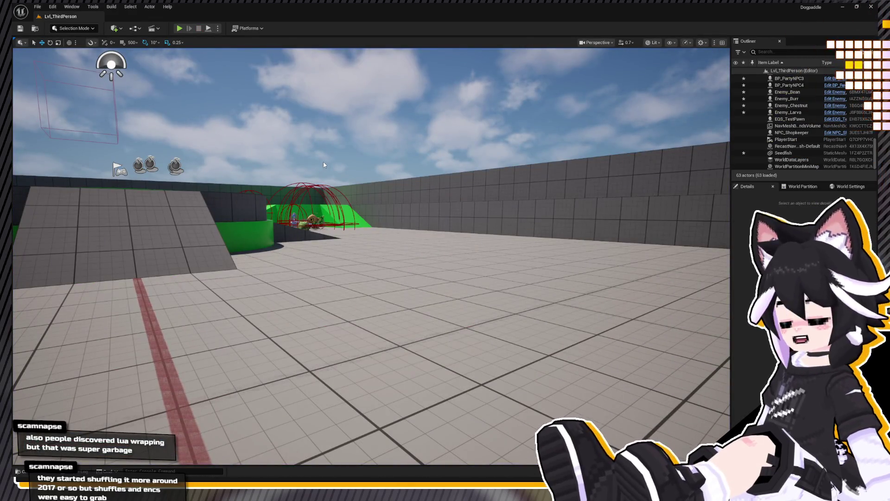
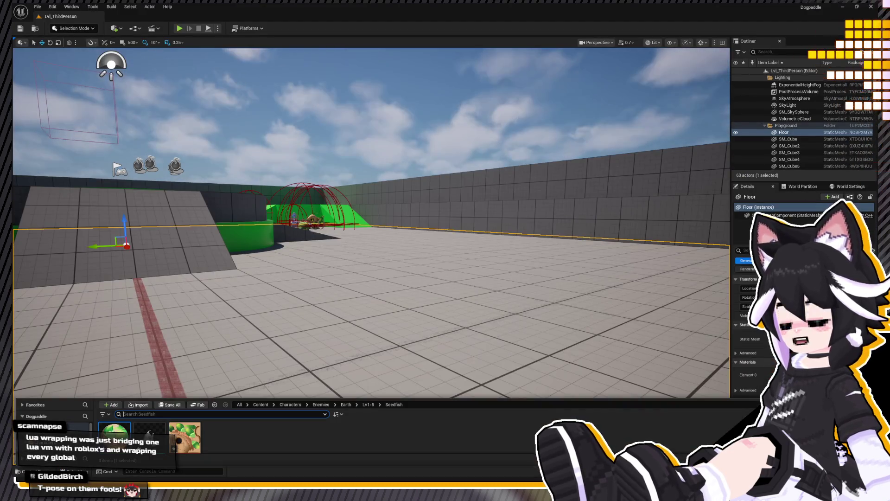
# Step: Open Map_RandomDungeon from the Blueprints > Dungeon folder and start playing it
pyautogui.moveTo(66, 397); pyautogui.dragTo(64, 271)
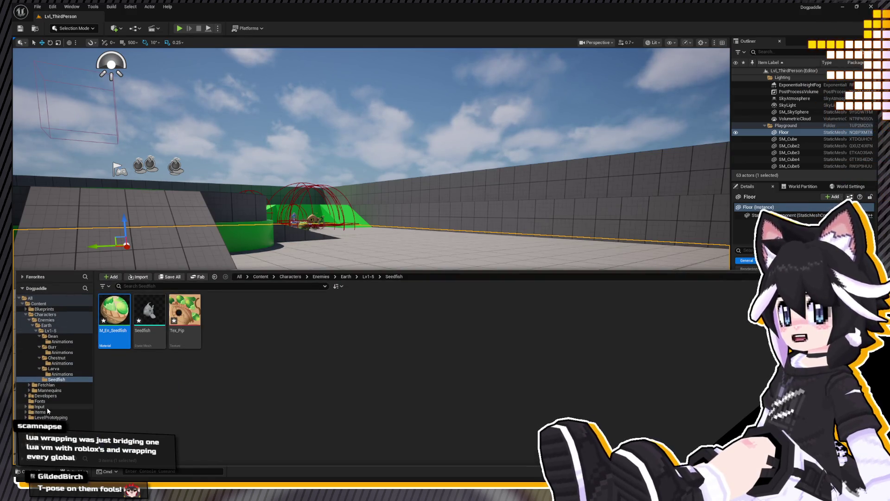
pyautogui.click(51, 309)
pyautogui.doubleClick(253, 316)
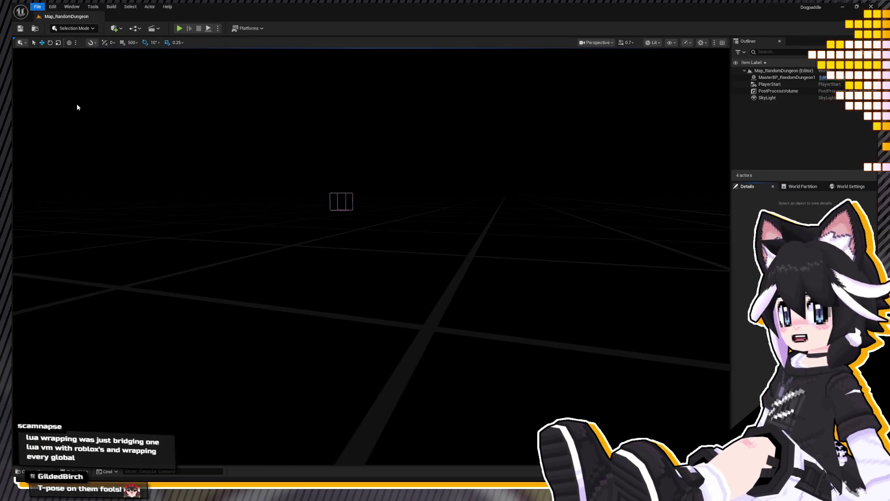
pyautogui.moveTo(206, 84)
pyautogui.mouseDown(button='right')
pyautogui.moveTo(241, 107)
pyautogui.moveTo(222, 140)
pyautogui.moveTo(209, 121)
pyautogui.moveTo(206, 84)
pyautogui.mouseUp(button='right')
pyautogui.click(180, 31)
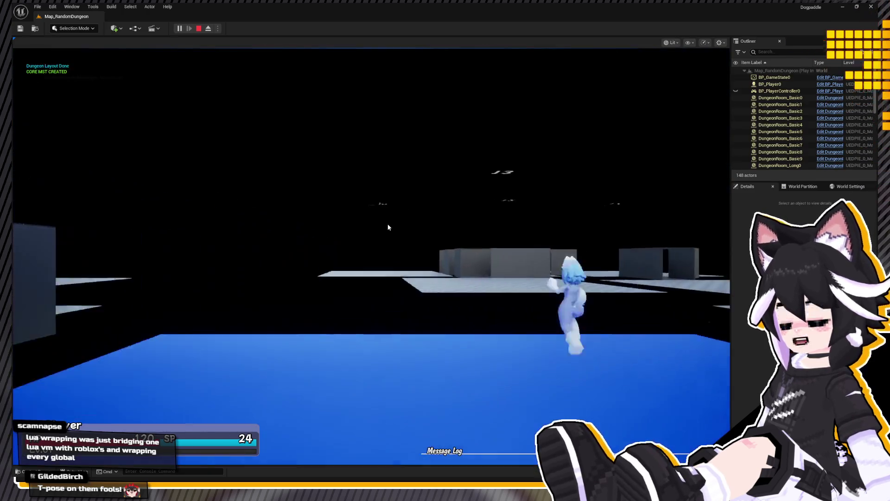
# Step: Switch to the free-flying debug camera and raise its flight speed
pyautogui.moveTo(400, 225); pyautogui.dragTo(179, 223, button='right')
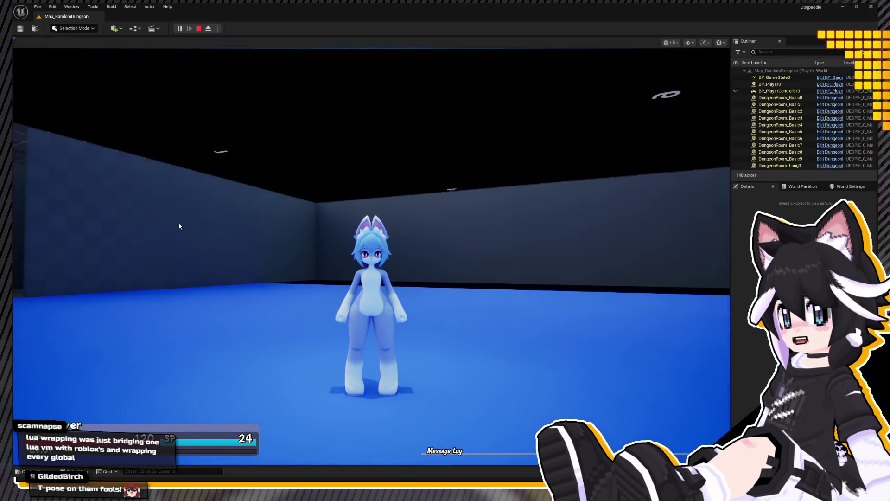
pyautogui.press(';')
pyautogui.click(179, 226)
pyautogui.scroll(3, 371, 254)
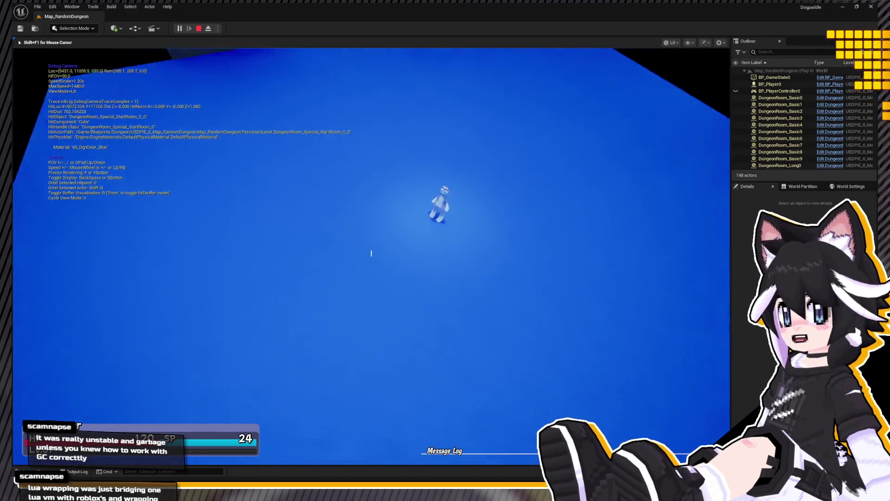
pyautogui.scroll(4, 371, 254)
pyautogui.press('s')
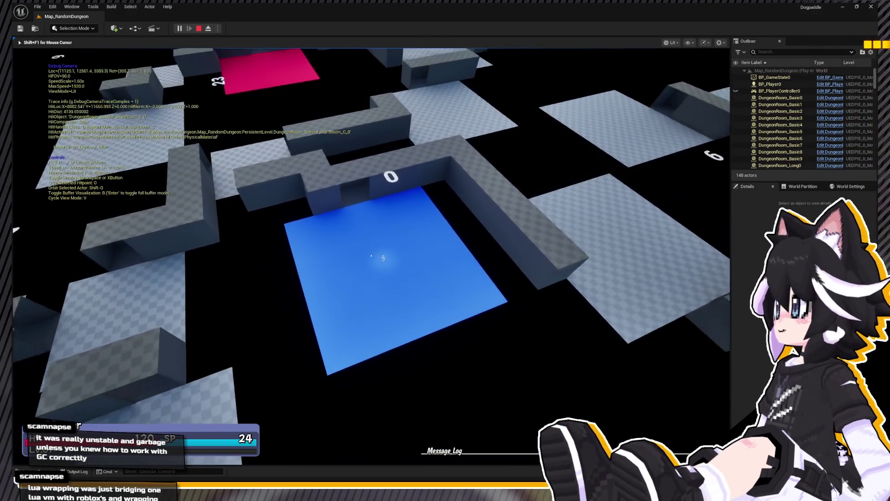
# Step: Fly the debug camera up and left across the dungeon layout
pyautogui.press('s')
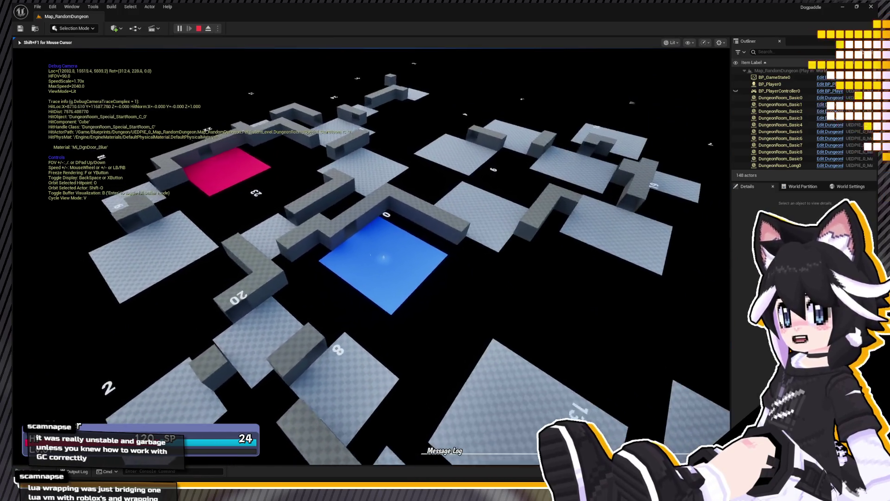
pyautogui.press('s')
pyautogui.press('a')
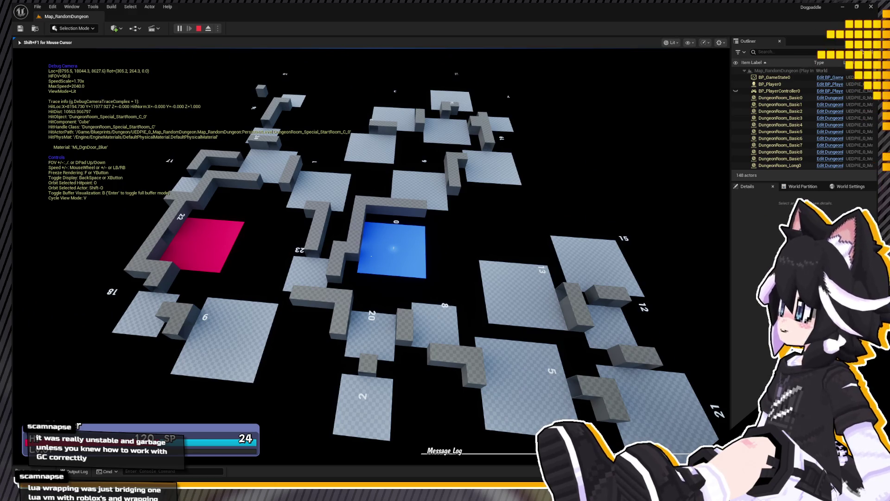
pyautogui.press('a')
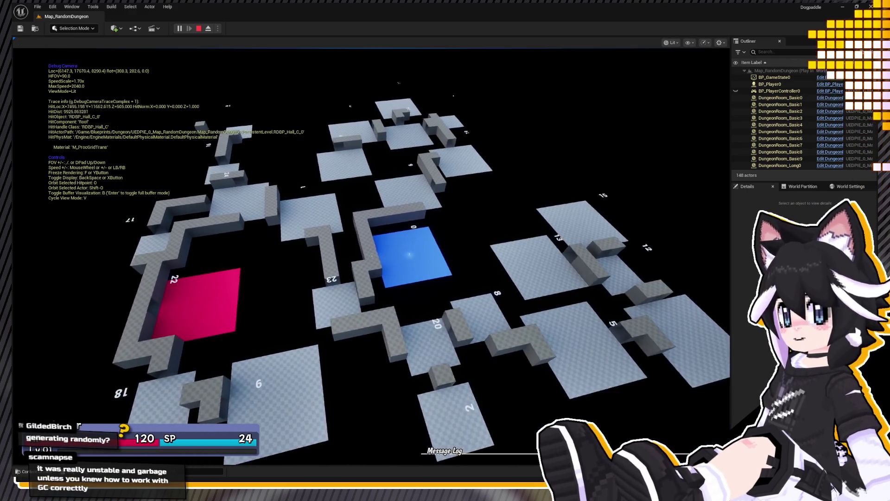
pyautogui.press('a')
pyautogui.scroll(1, 371, 255)
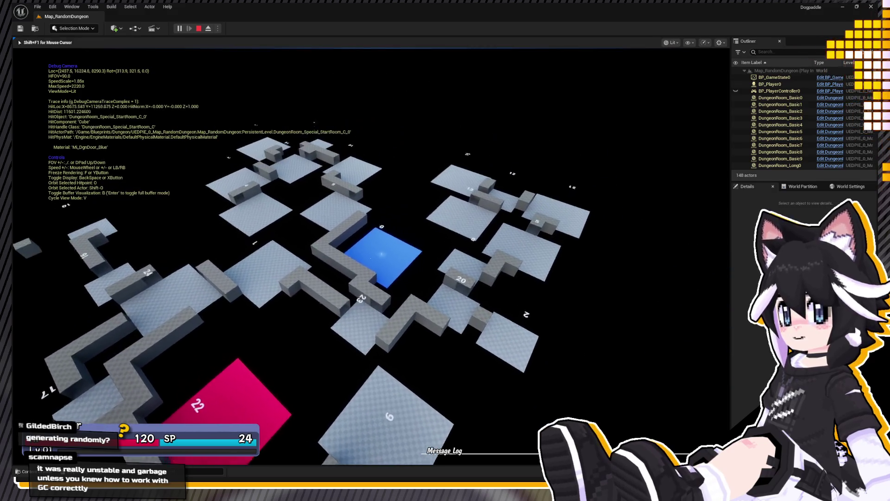
pyautogui.press('a')
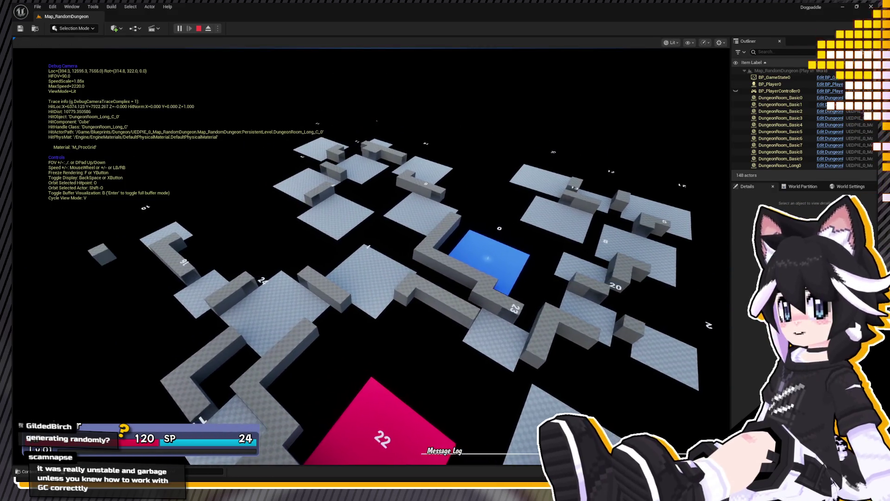
# Step: Descend toward the rooms and corridors, then stop the play session
pyautogui.press('w')
pyautogui.press('a')
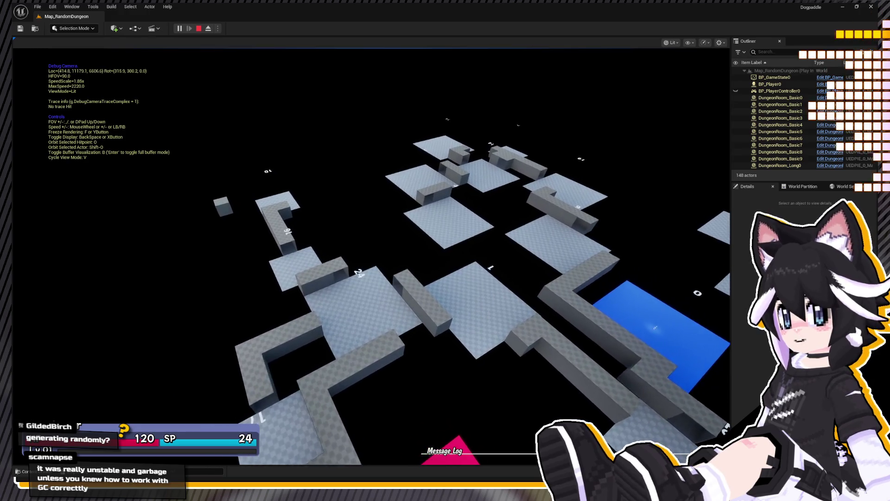
pyautogui.press('w')
pyautogui.scroll(2, 371, 255)
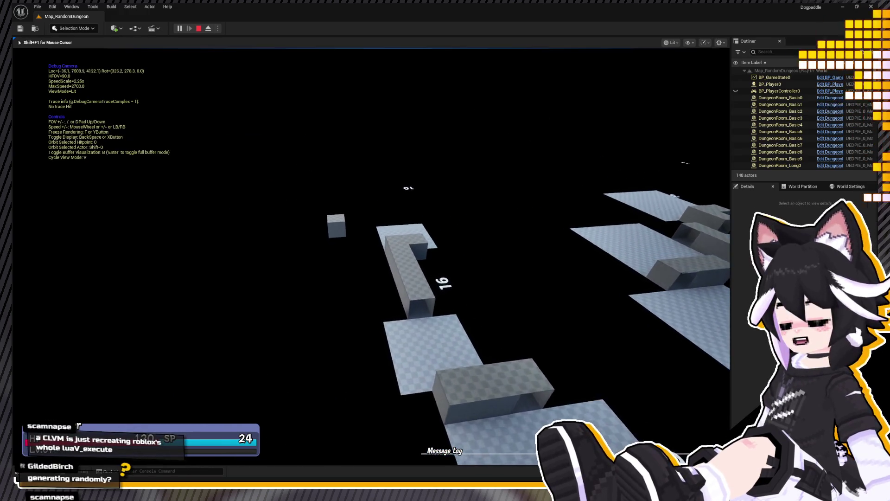
pyautogui.click(197, 29)
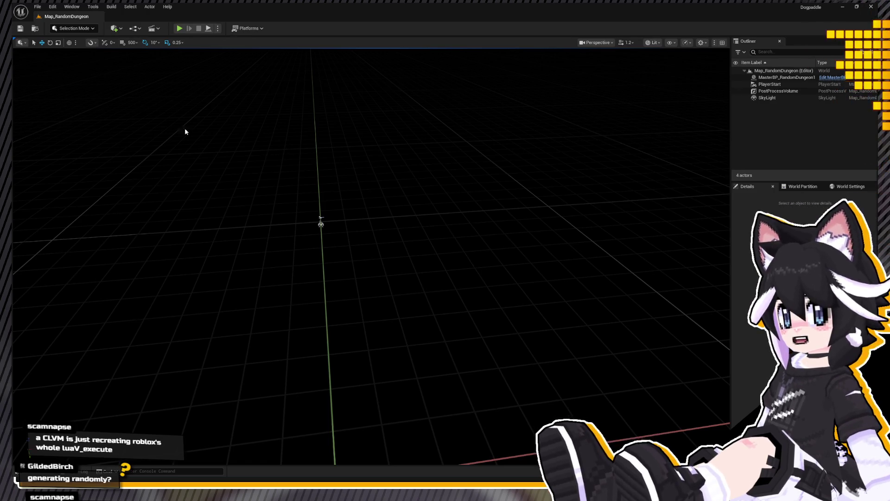
# Step: Play again and run the character across the blue floor into the grey corridor
pyautogui.click(179, 28)
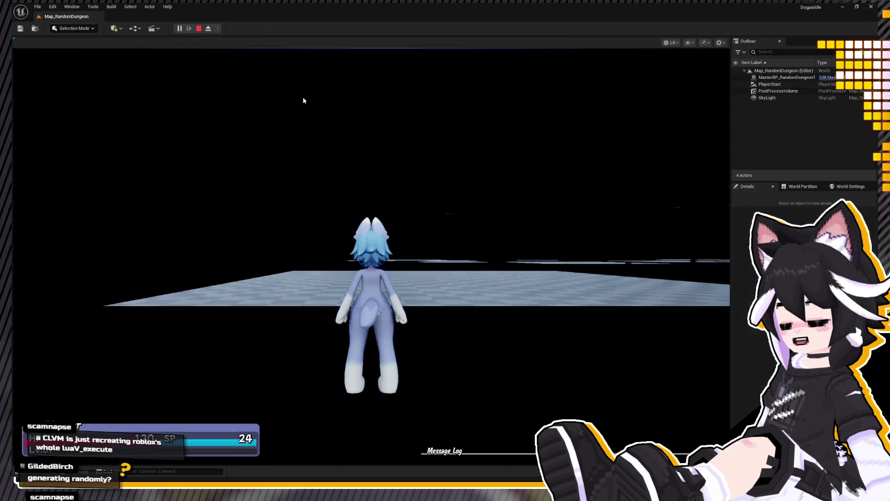
pyautogui.press('w')
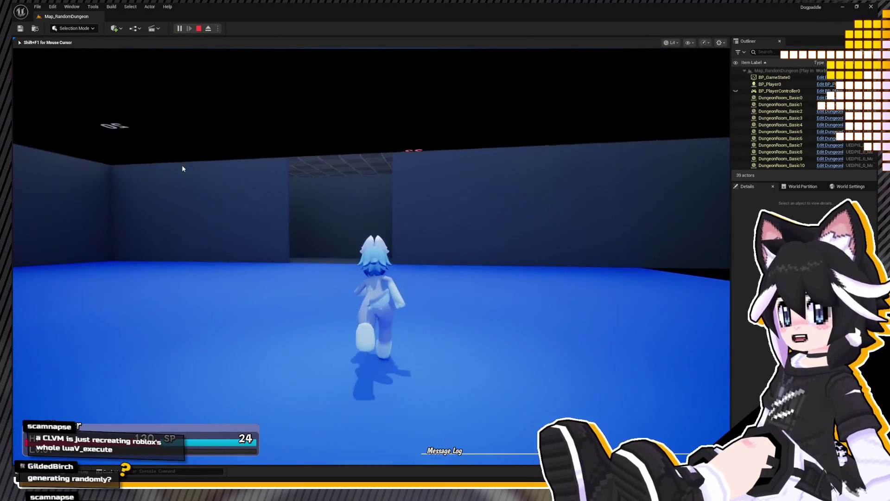
pyautogui.click(203, 158)
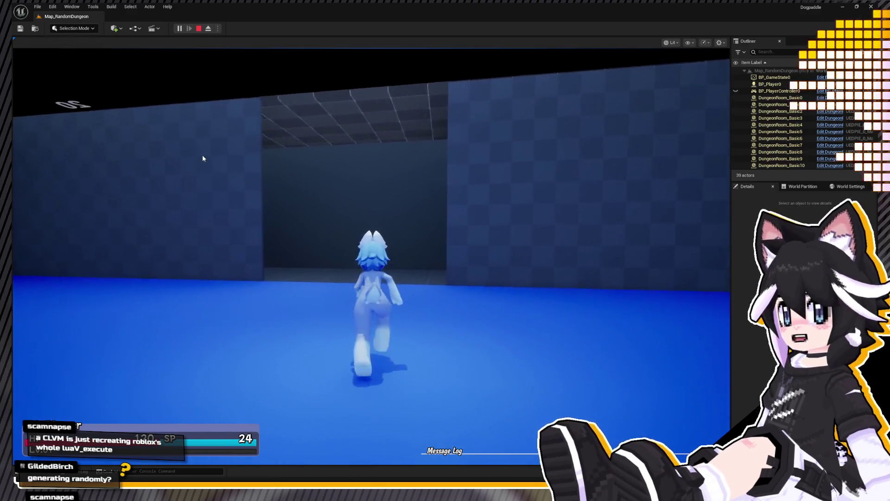
pyautogui.press('w')
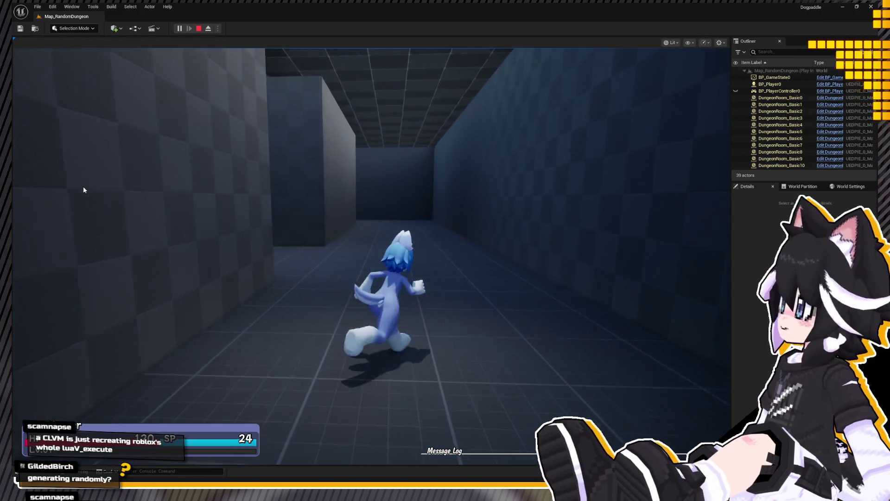
pyautogui.press('a')
pyautogui.press('w')
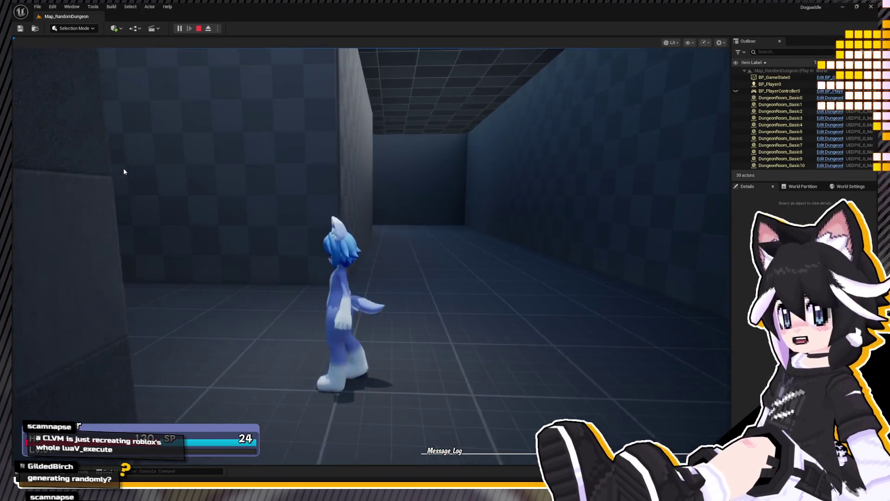
pyautogui.click(123, 168)
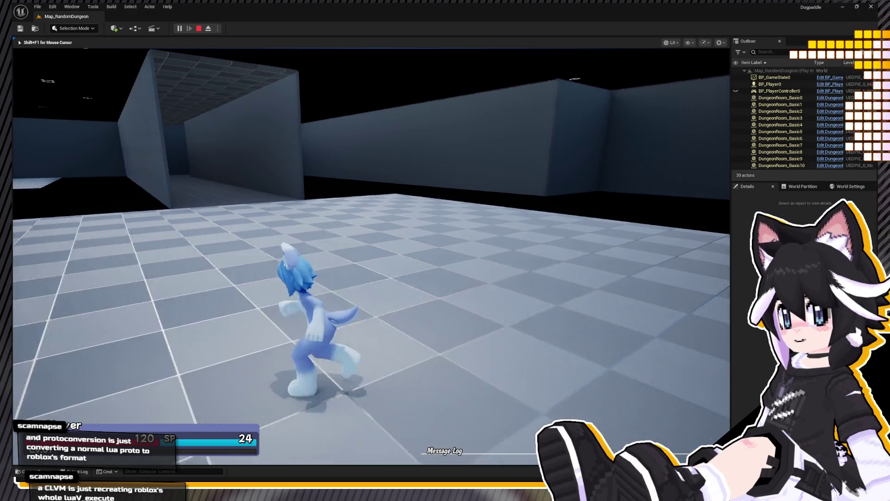
# Step: Run along the corridor, looking toward the checkered room, then turn into the next corridor
pyautogui.hotkey('shift', 'F1')
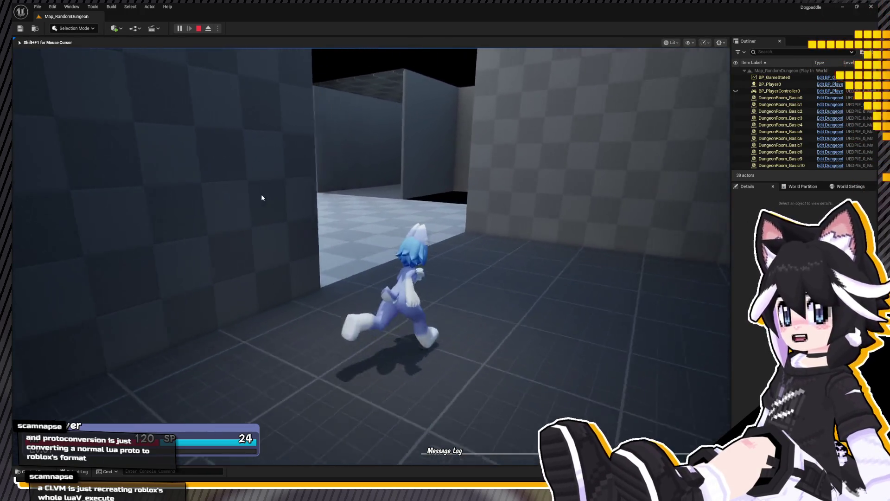
pyautogui.click(260, 200)
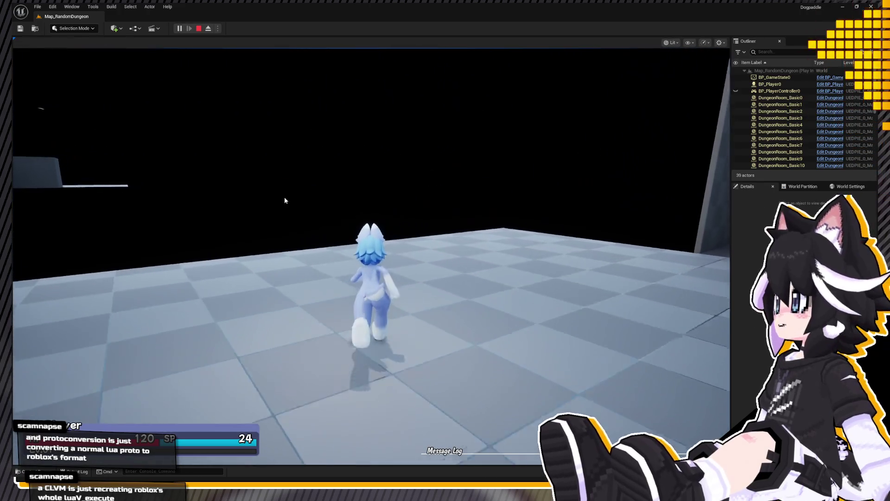
pyautogui.click(285, 201)
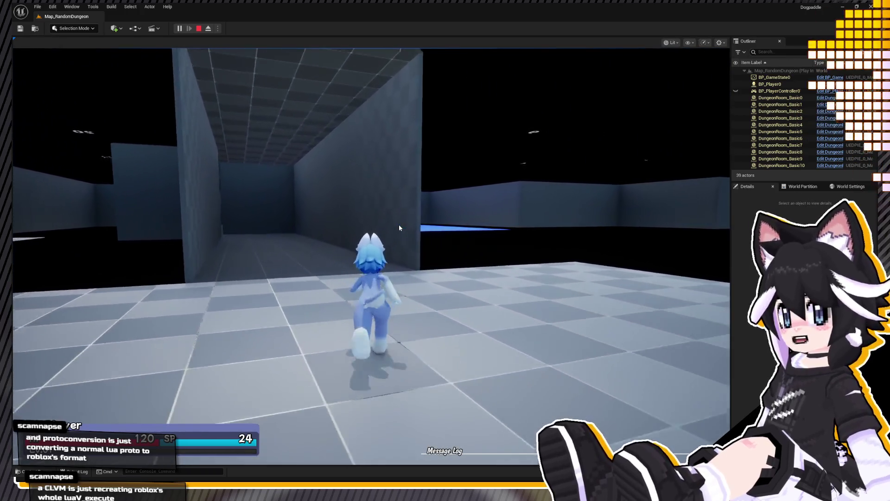
pyautogui.click(399, 226)
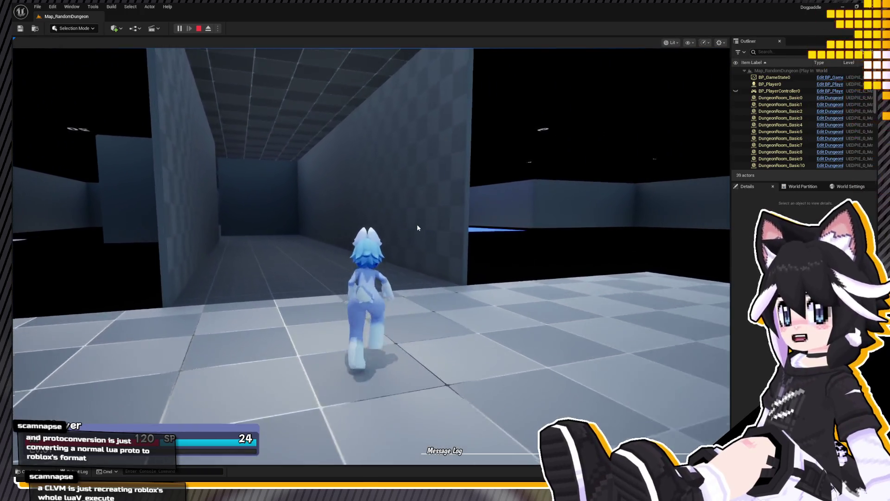
pyautogui.press('w')
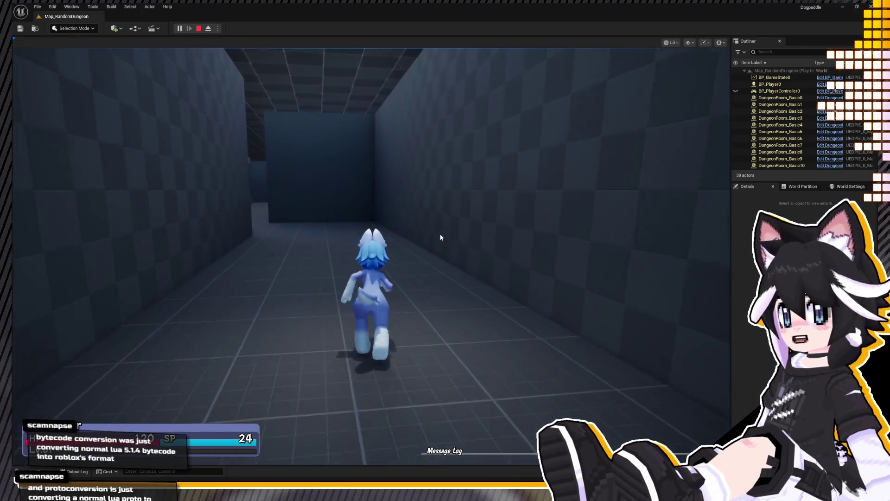
pyautogui.press('a')
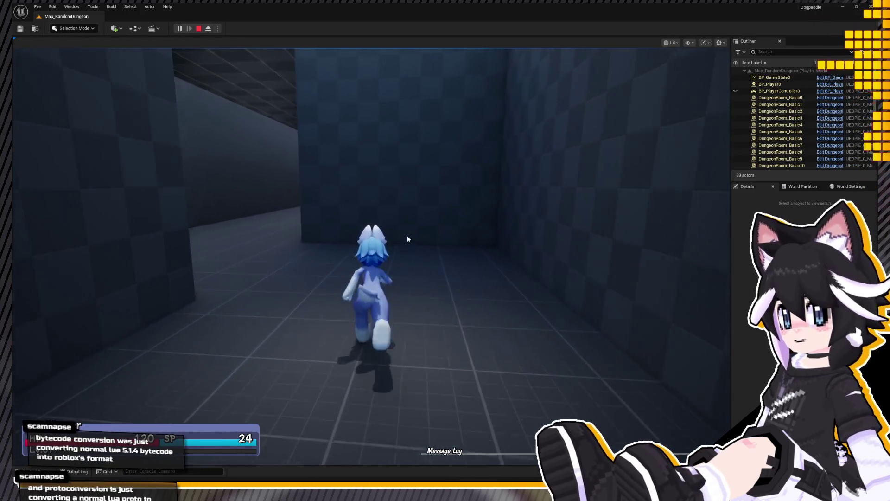
pyautogui.press('w')
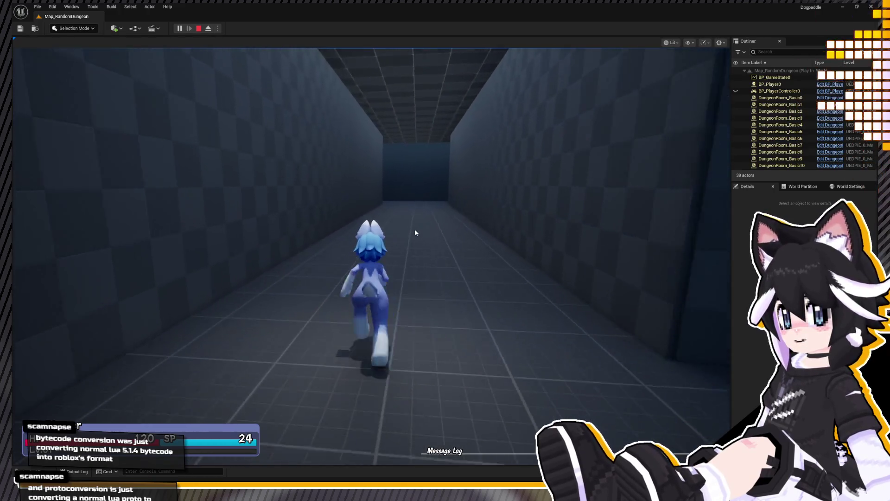
# Step: Run down the corridors and side passages into the lit room
pyautogui.click(428, 226)
pyautogui.press('w')
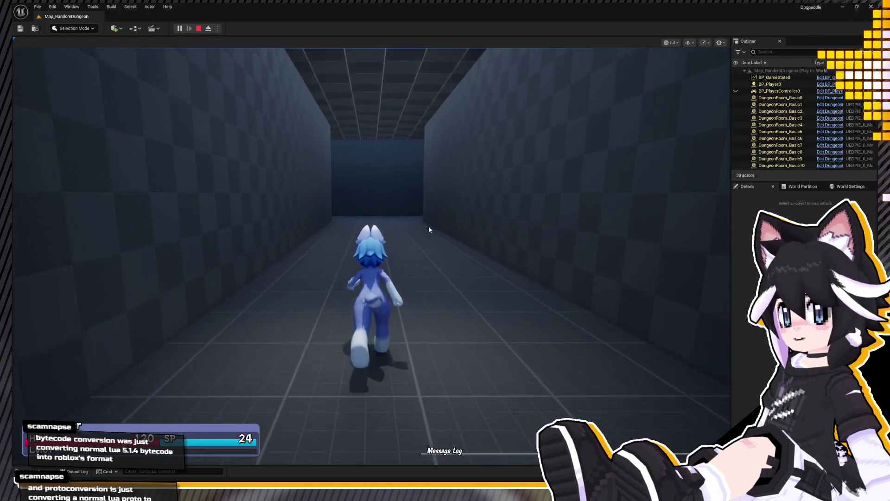
pyautogui.press('w')
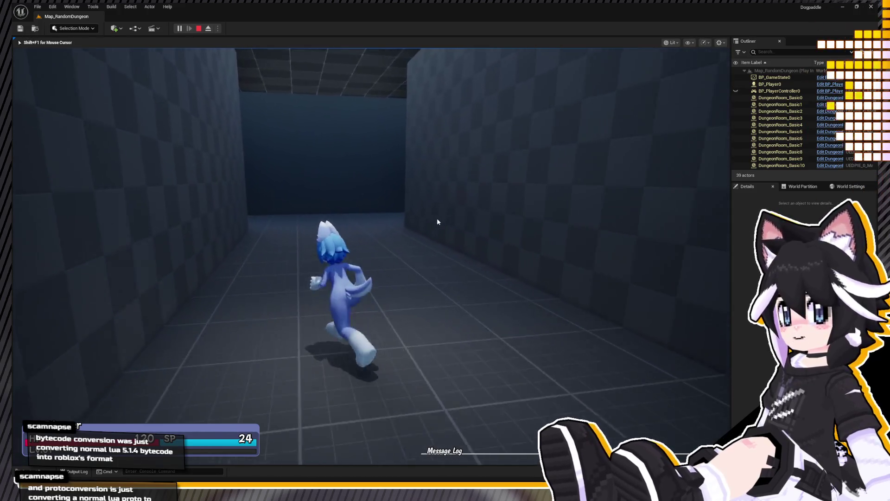
pyautogui.press('w')
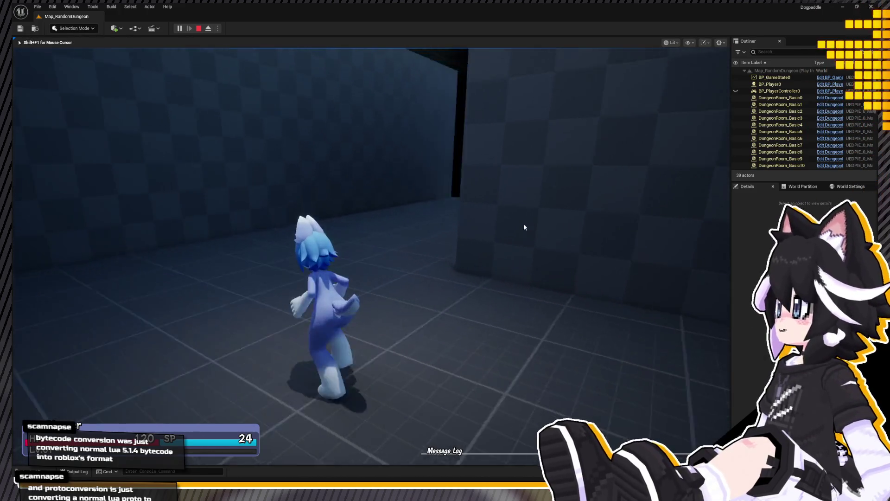
pyautogui.press('w')
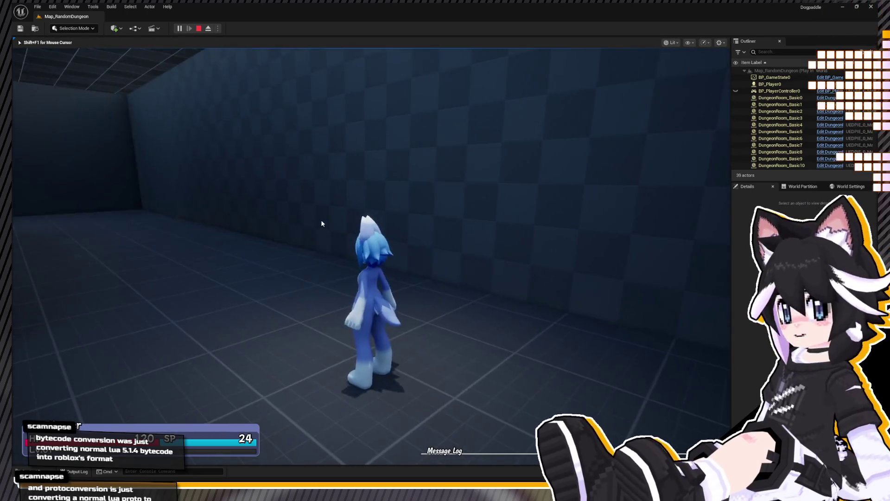
pyautogui.press('w')
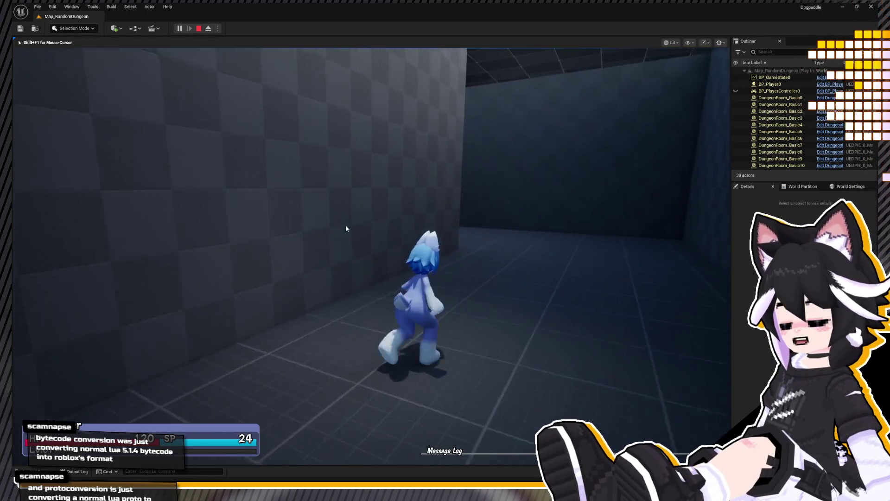
pyautogui.press('w')
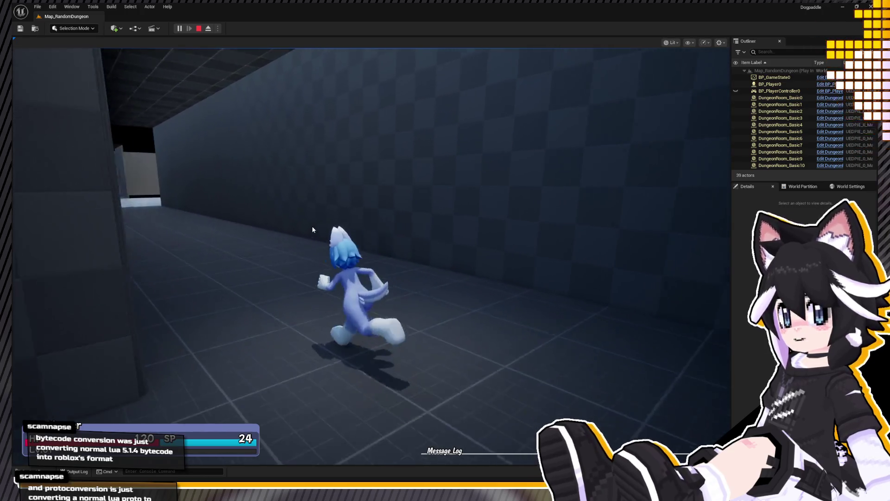
pyautogui.press('w')
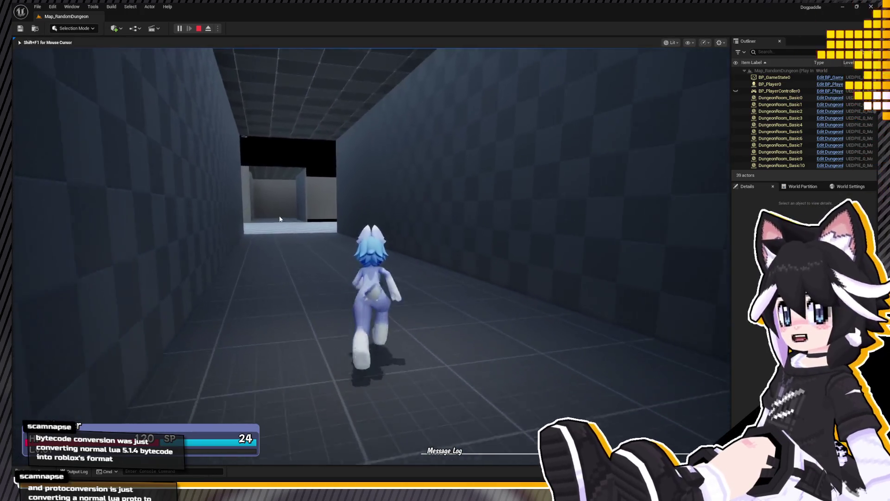
pyautogui.press('w')
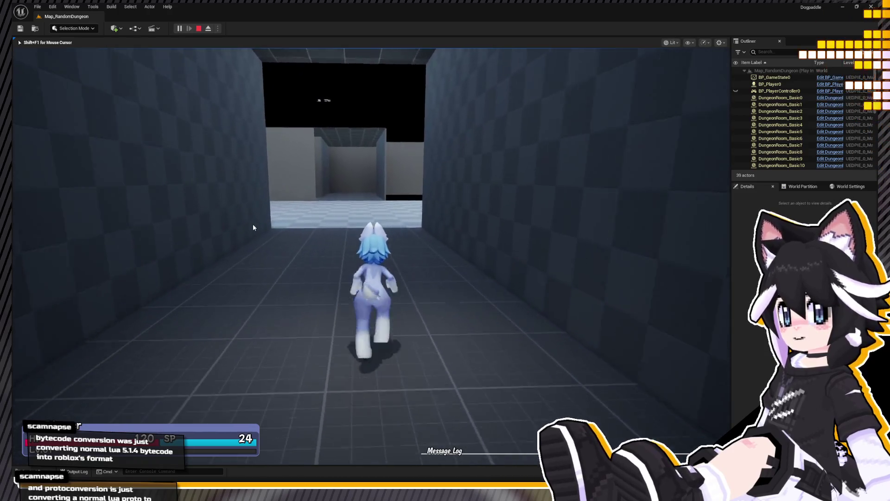
pyautogui.press('w')
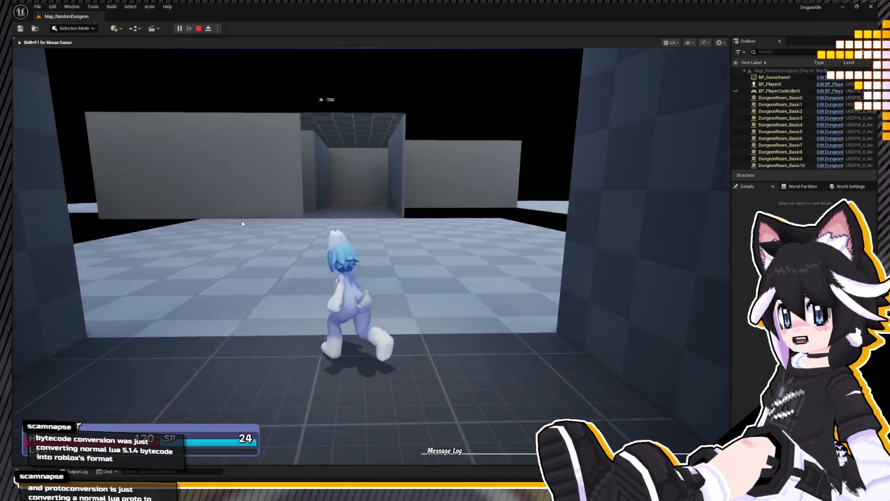
# Step: Continue through more corridors and doorways between the brighter rooms
pyautogui.press('w')
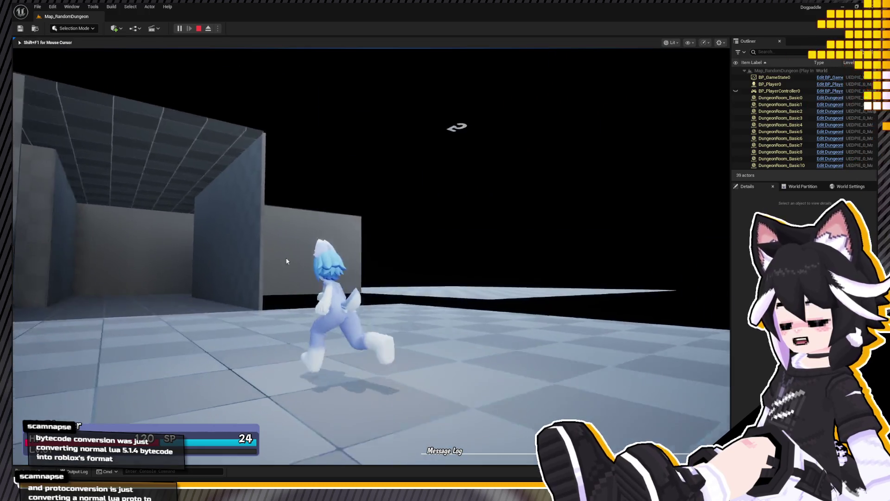
pyautogui.press('w')
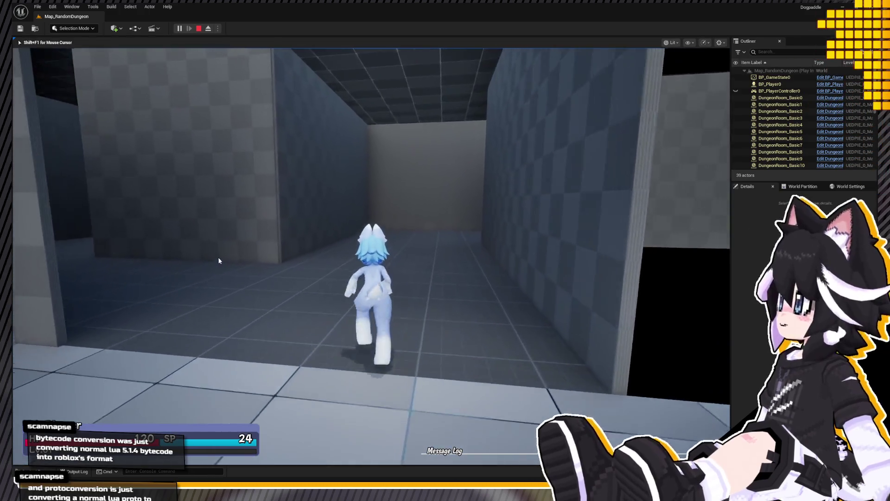
pyautogui.press('w')
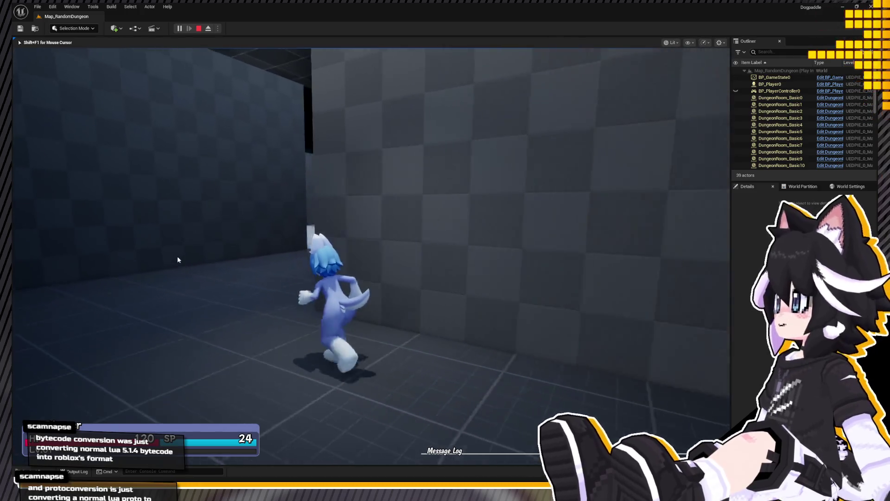
pyautogui.press('w')
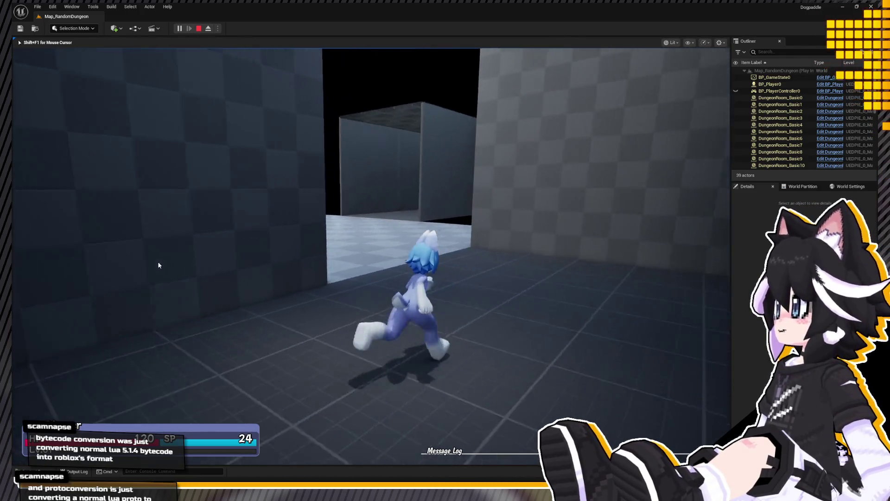
pyautogui.press('w')
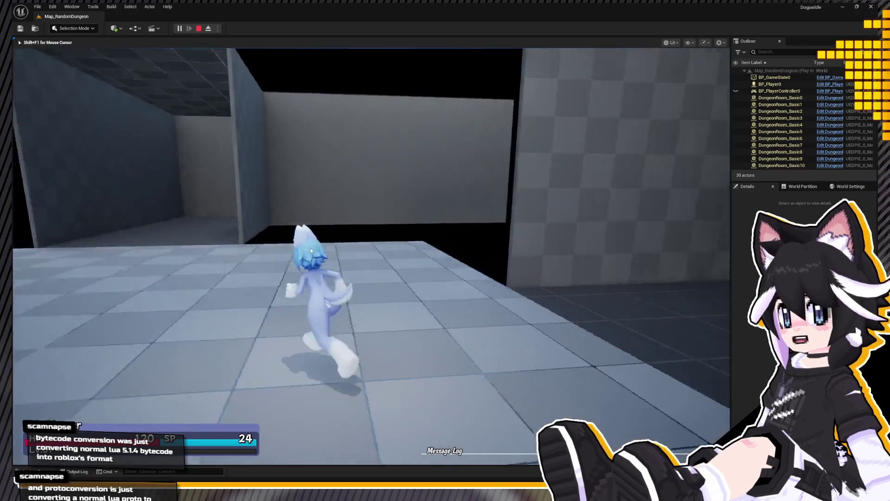
pyautogui.press('w')
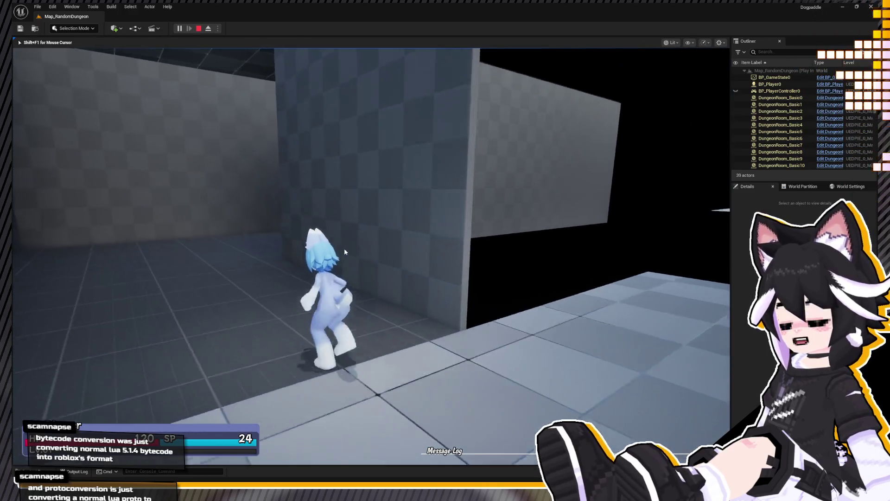
pyautogui.press('w')
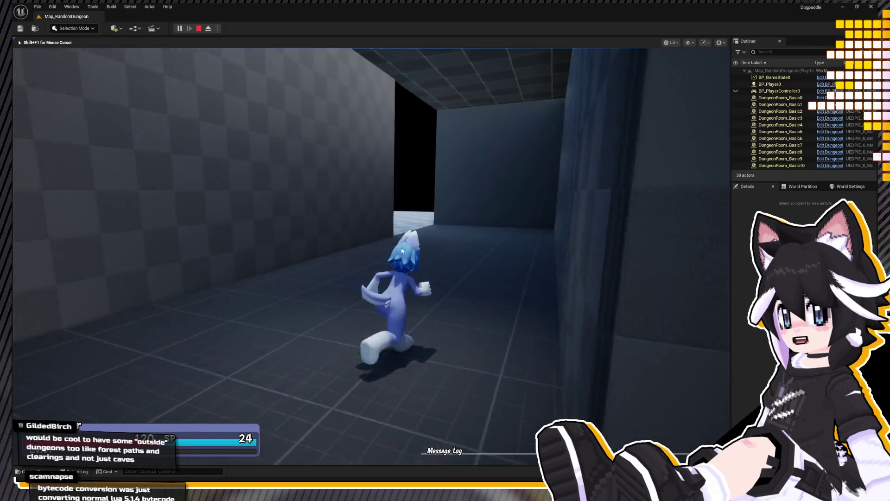
pyautogui.press('w')
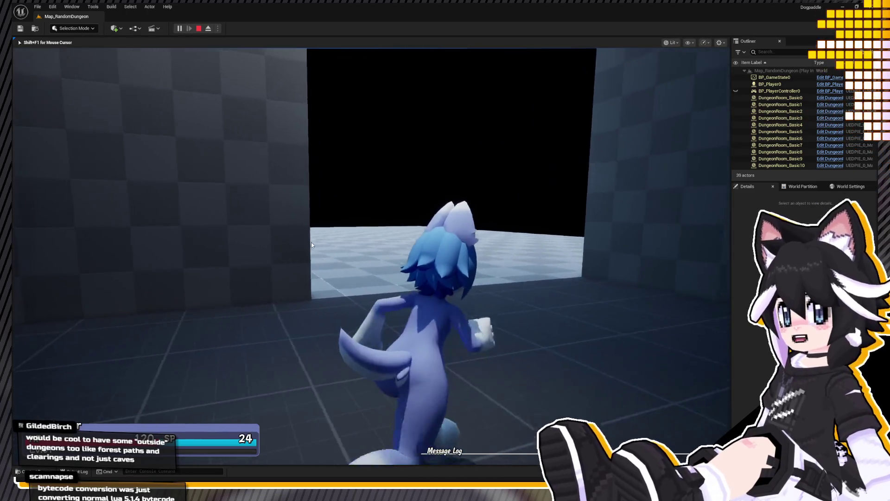
pyautogui.press('w')
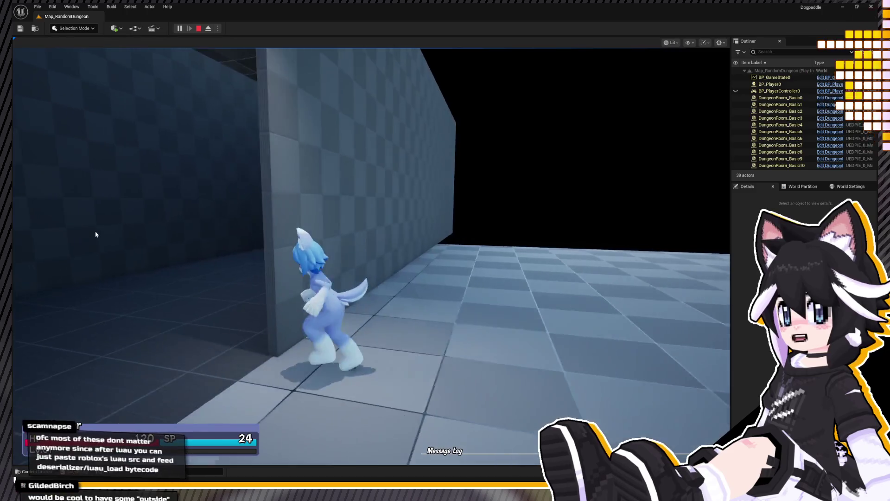
pyautogui.press('w')
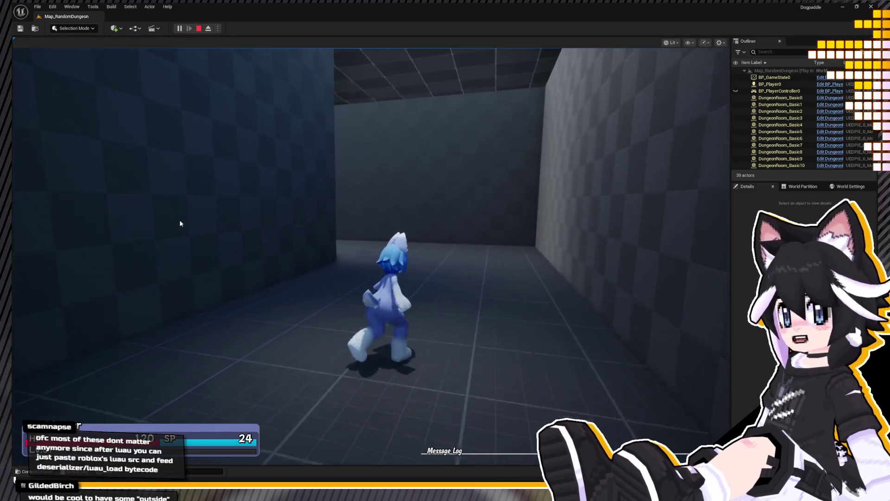
# Step: Run through the tiled room and down a corridor, then stop the play session
pyautogui.click(180, 223)
pyautogui.press('w')
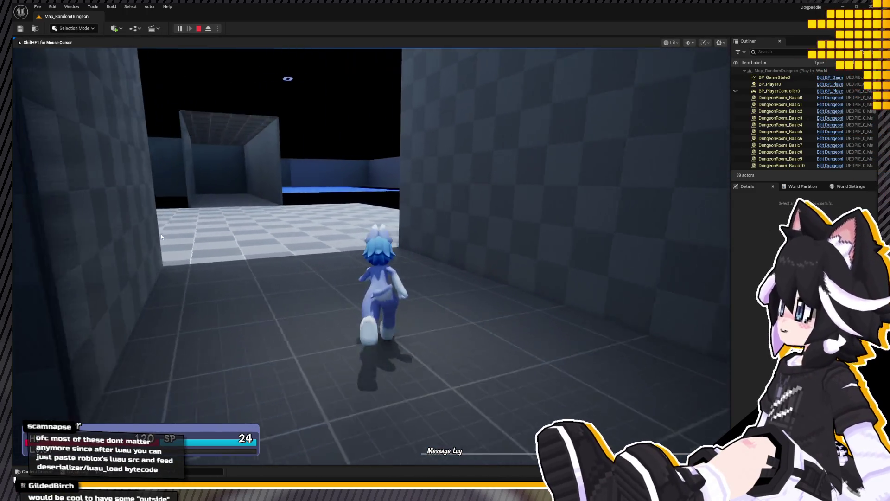
pyautogui.press('w')
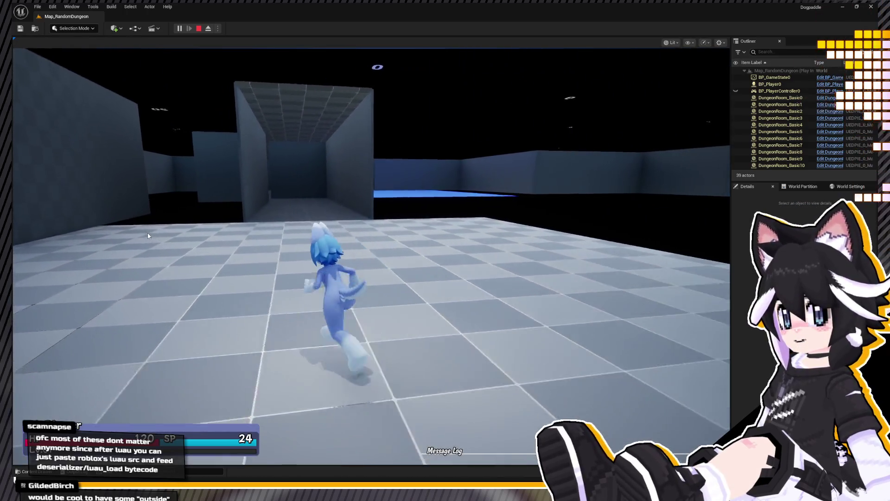
pyautogui.press('w')
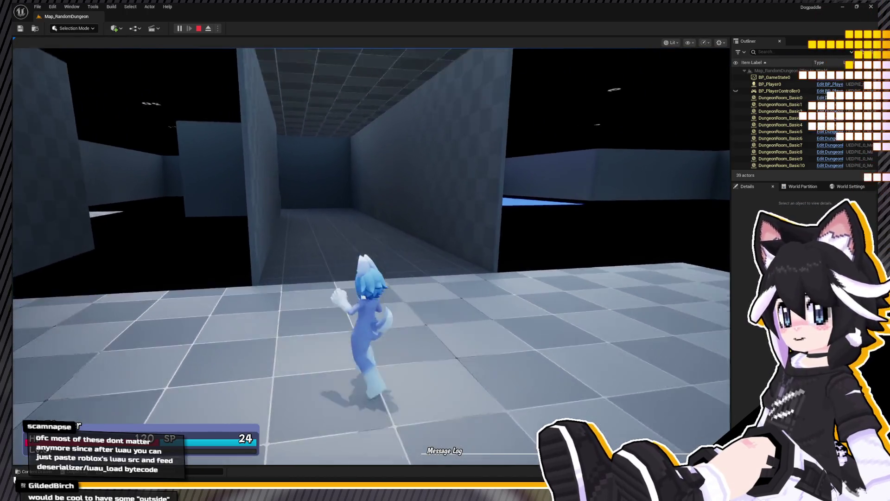
pyautogui.hotkey('shift', 'F1')
pyautogui.press('w')
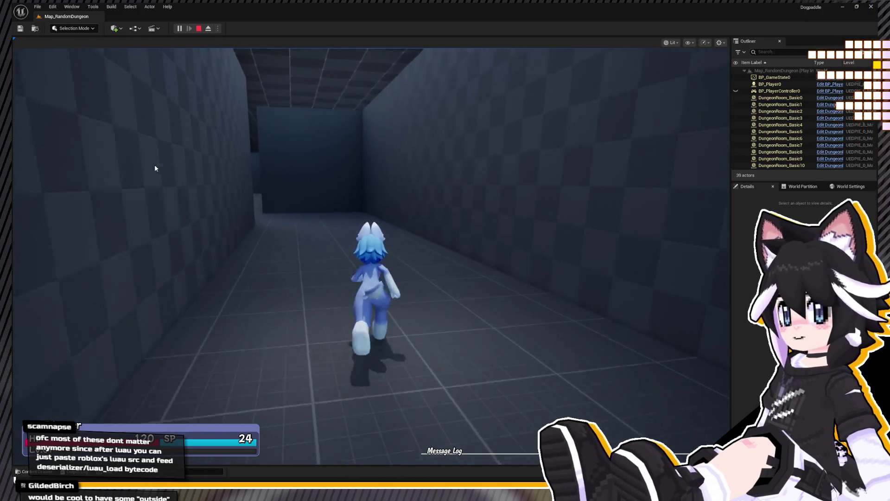
pyautogui.press('w')
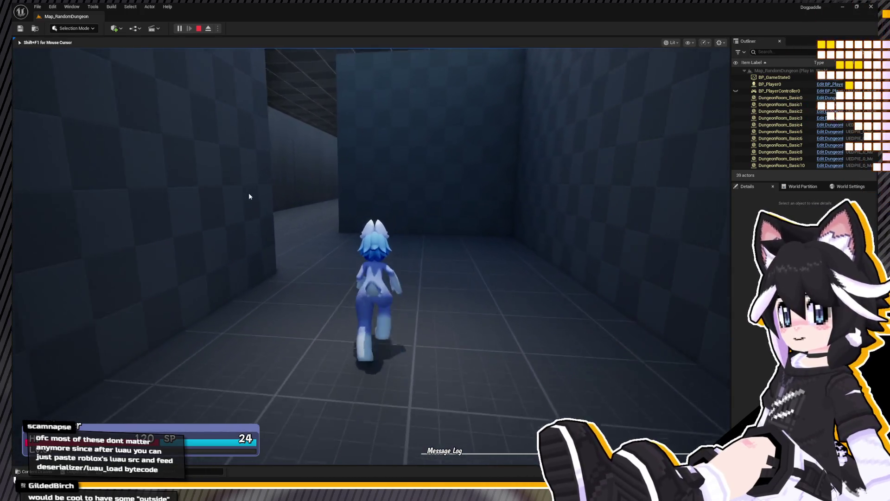
pyautogui.click(199, 29)
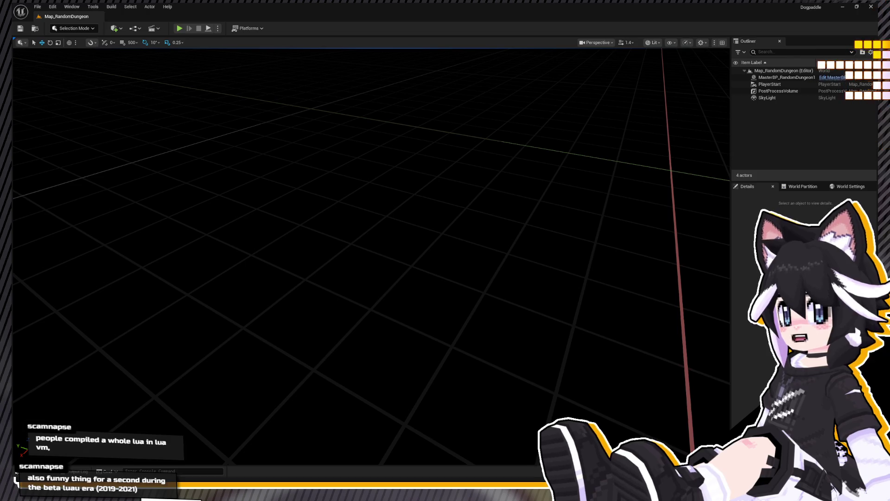
# Step: Browse the Content Drawer's Characters, LevelPrototyping, Combat and Blueprints folders
pyautogui.hotkey('ctrl', 'space')
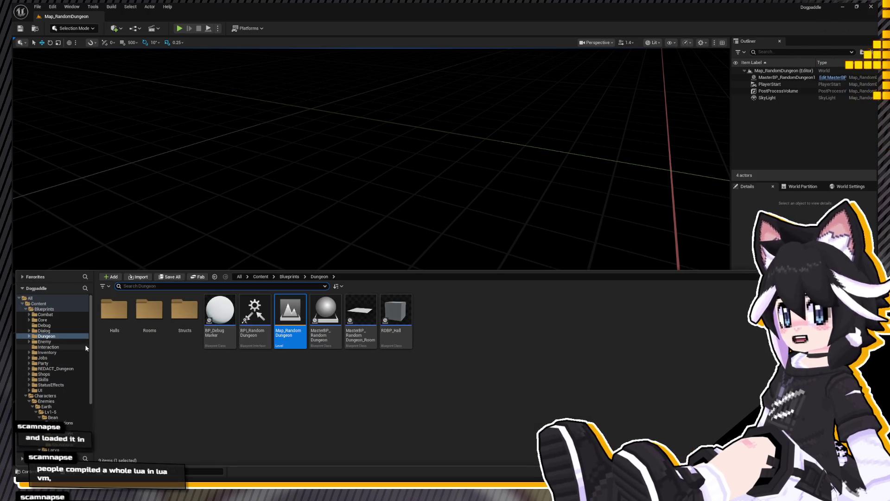
pyautogui.scroll(-5, 86, 347)
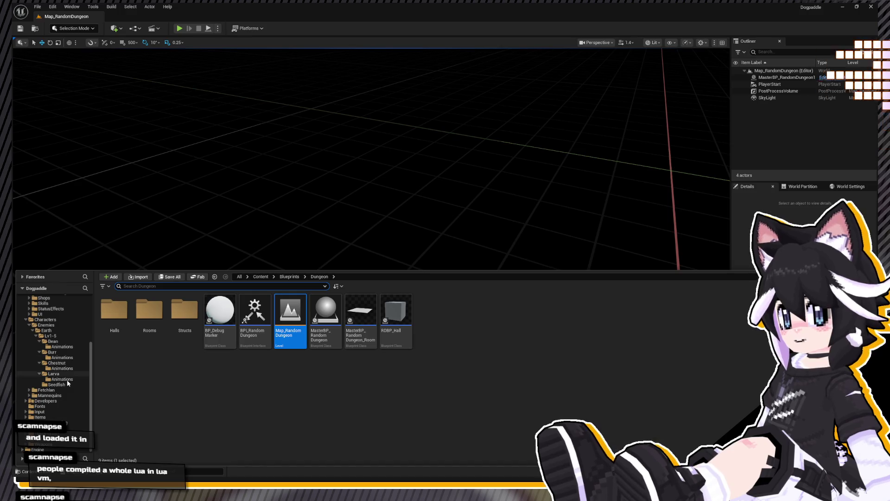
pyautogui.scroll(4, 66, 379)
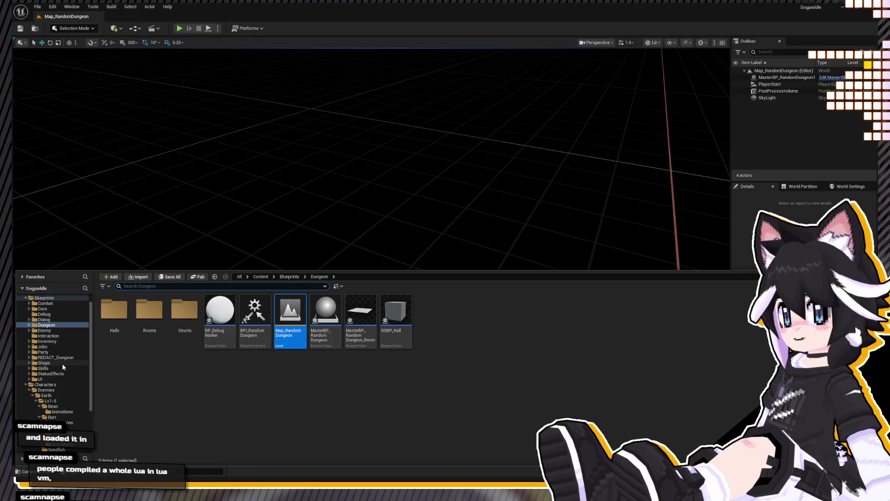
pyautogui.click(26, 385)
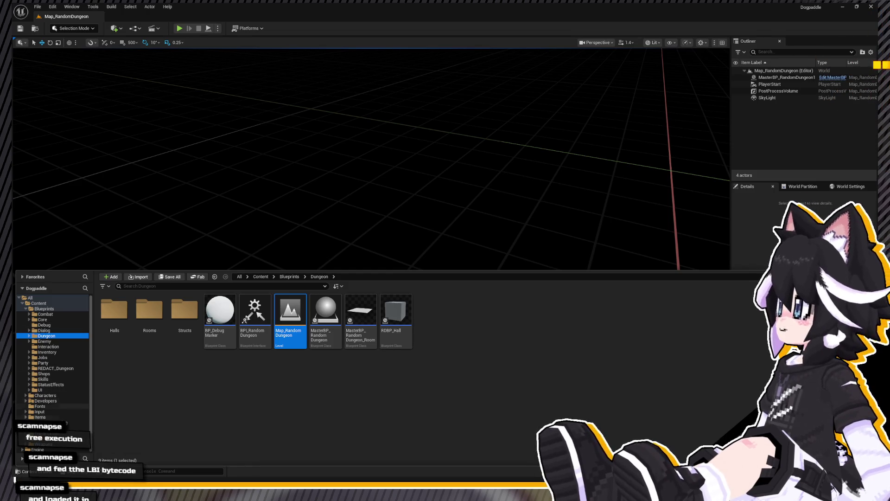
pyautogui.click(76, 422)
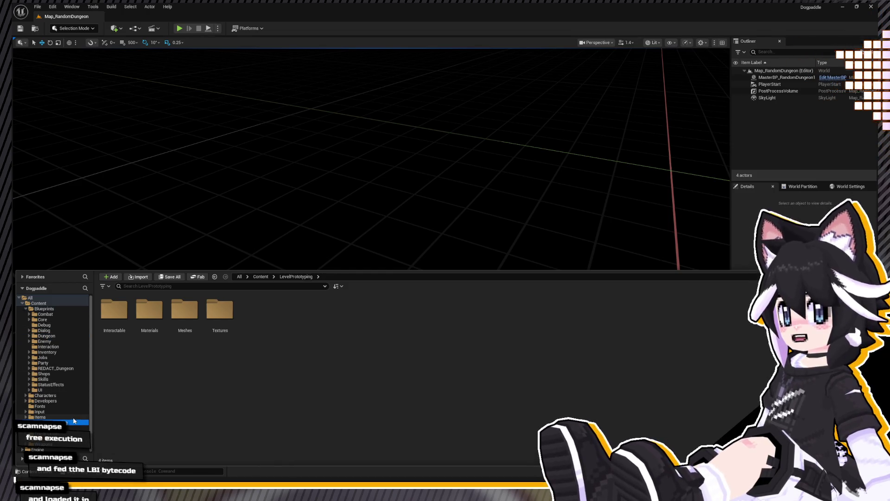
pyautogui.click(47, 314)
pyautogui.click(44, 309)
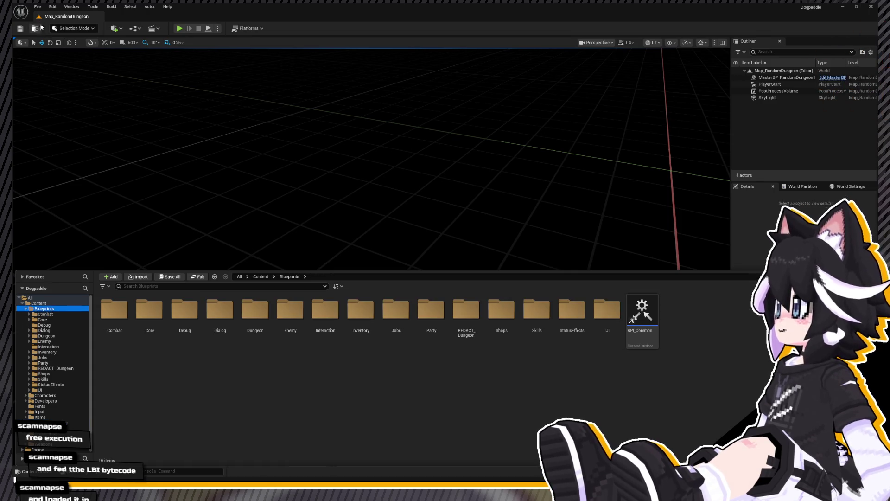
pyautogui.click(38, 6)
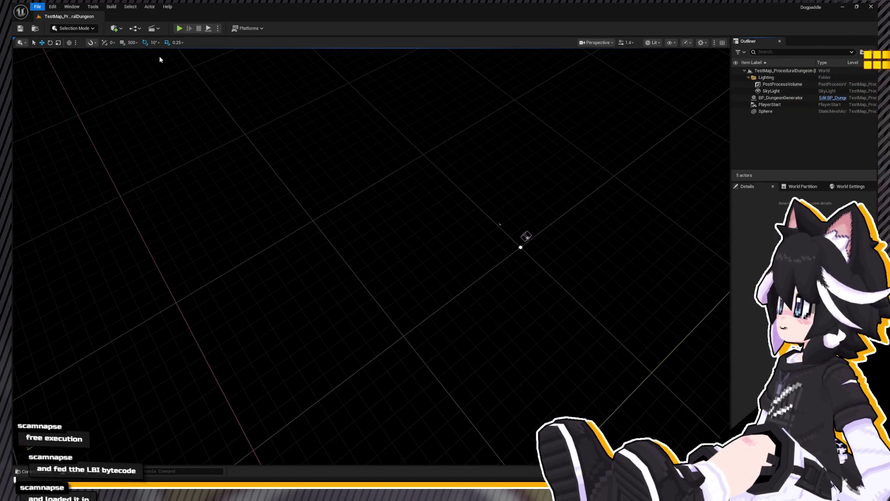
# Step: Search the Content folder for 'thirdper' and open the Lvl_ThirdPerson level
pyautogui.hotkey('ctrl', 'space')
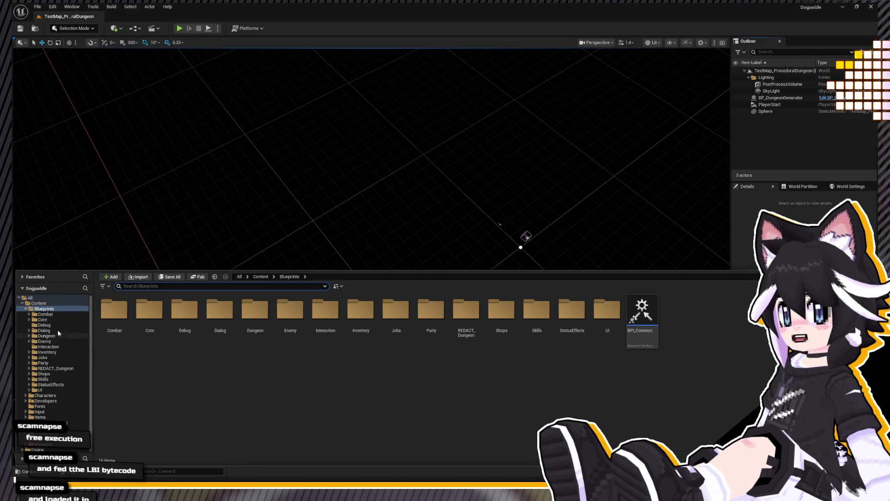
pyautogui.click(26, 309)
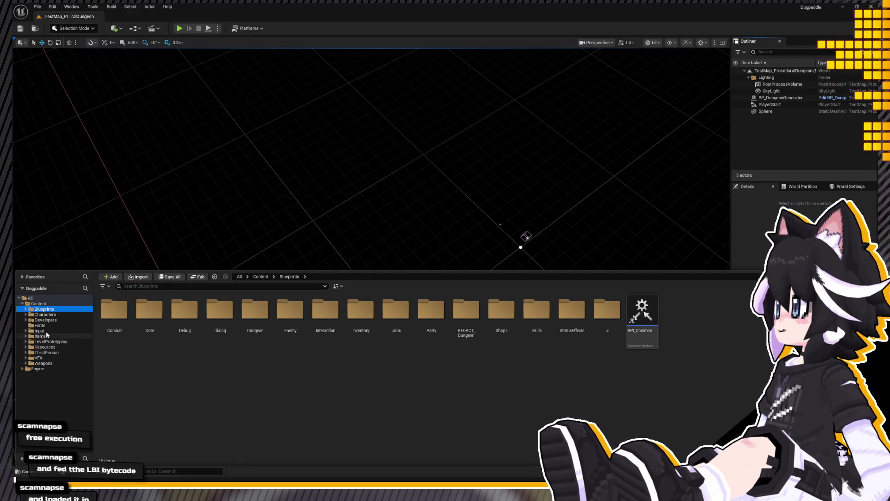
pyautogui.click(39, 304)
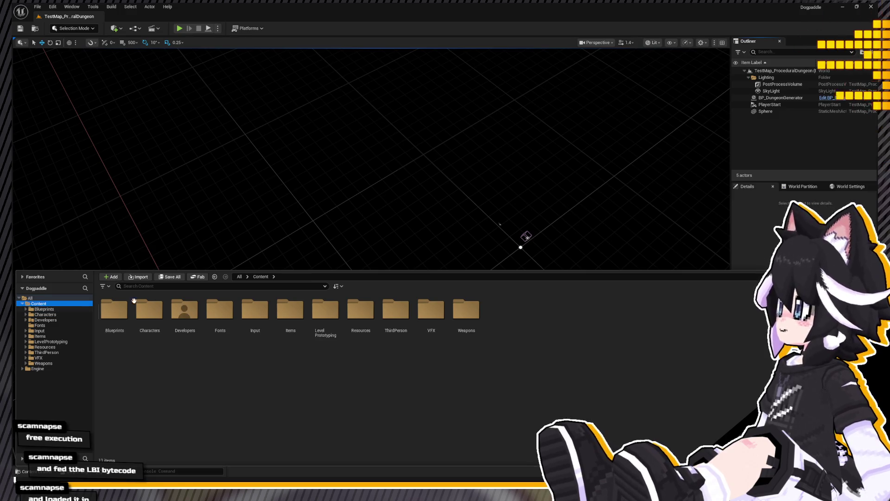
pyautogui.click(167, 286)
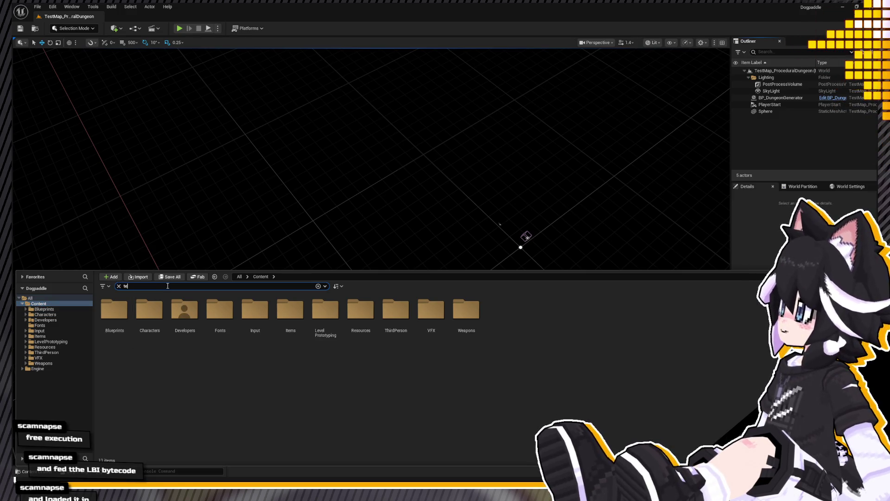
pyautogui.write('mp')
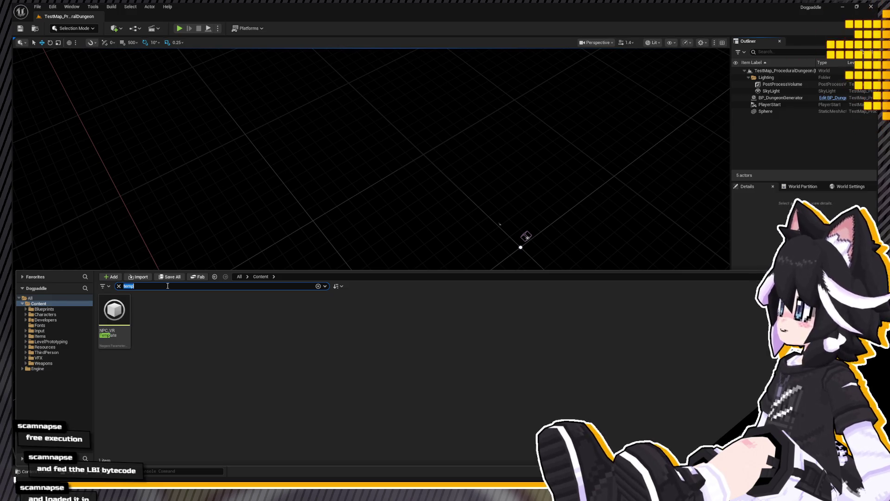
pyautogui.write('stle')
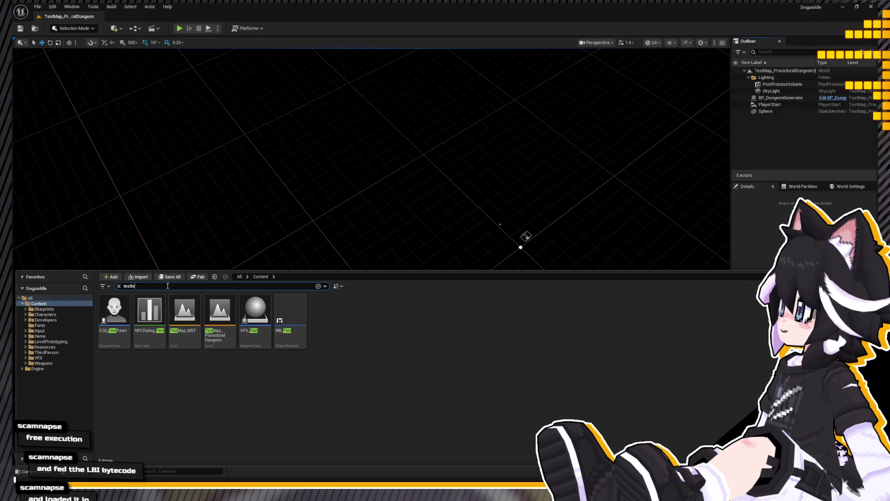
pyautogui.hotkey('ctrl', 'a')
pyautogui.write('level')
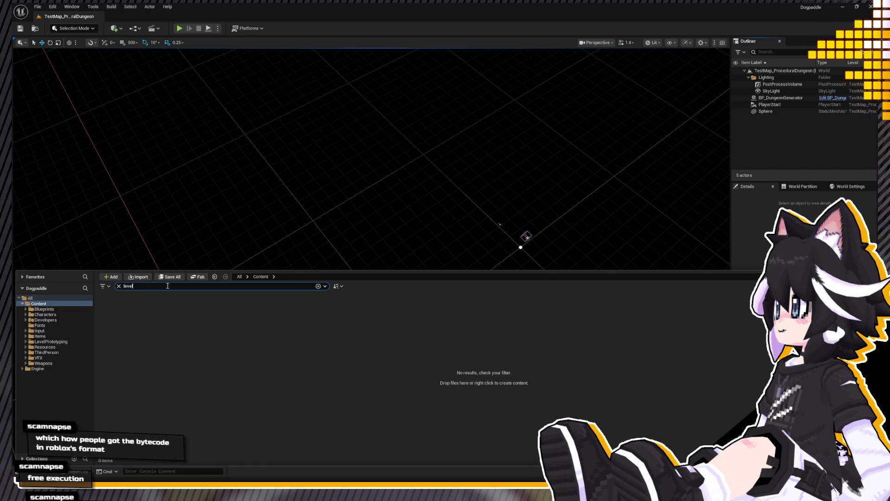
pyautogui.write('thirdper')
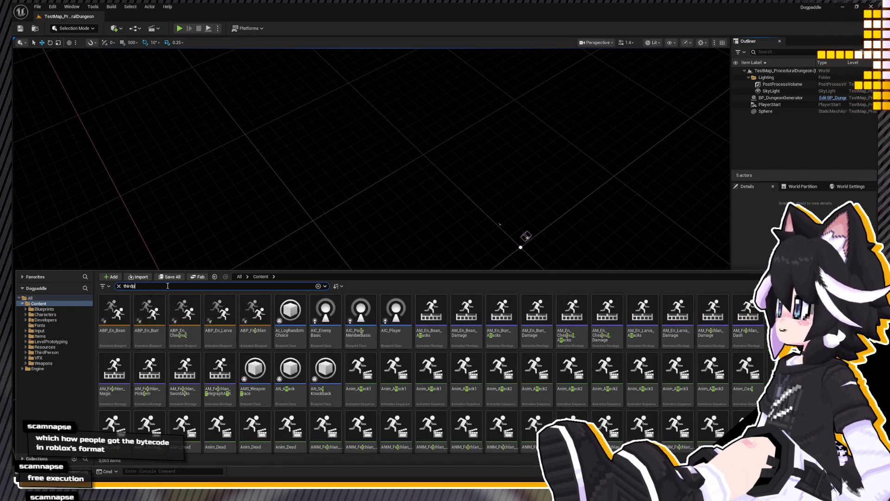
pyautogui.click(230, 327)
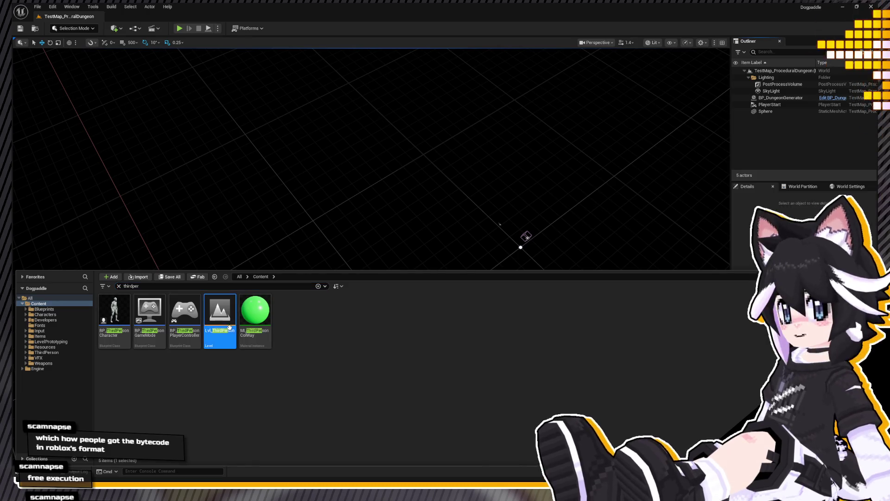
pyautogui.doubleClick(226, 344)
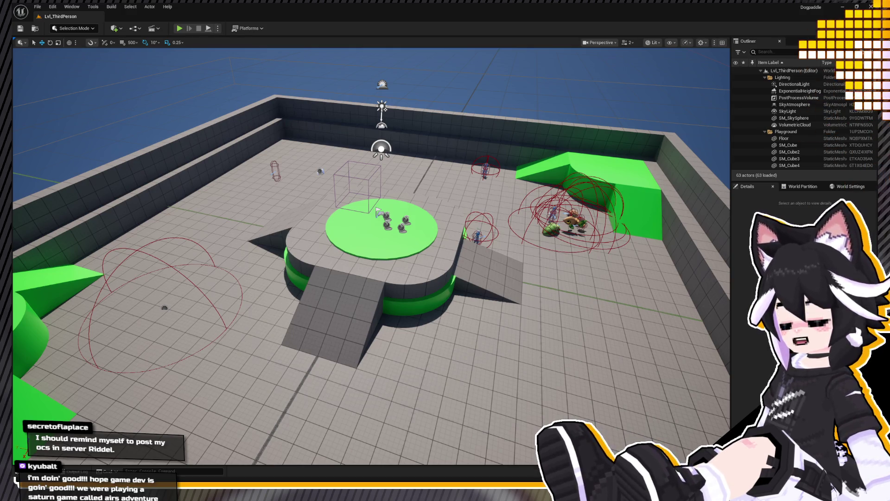
# Step: Start Play In Editor on Lvl_ThirdPerson
pyautogui.click(179, 28)
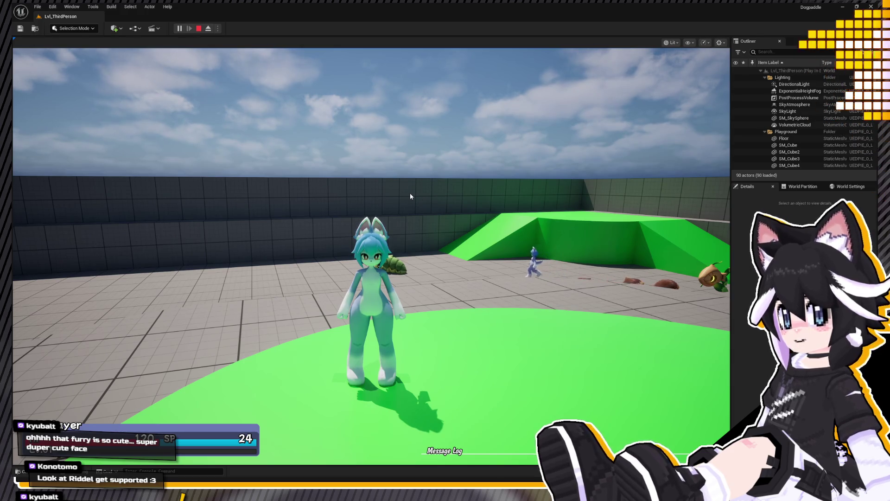
# Step: Run over the green ramp toward the shop, then open the party inventory menu
pyautogui.press('w')
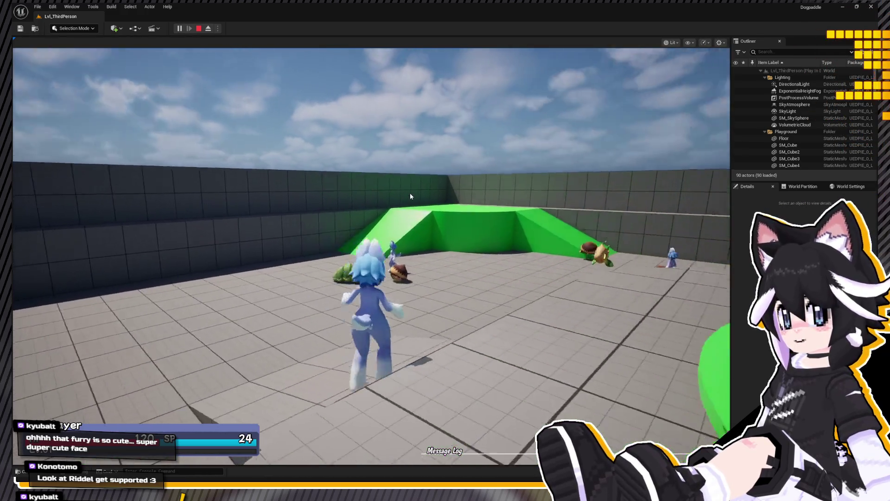
pyautogui.press('w')
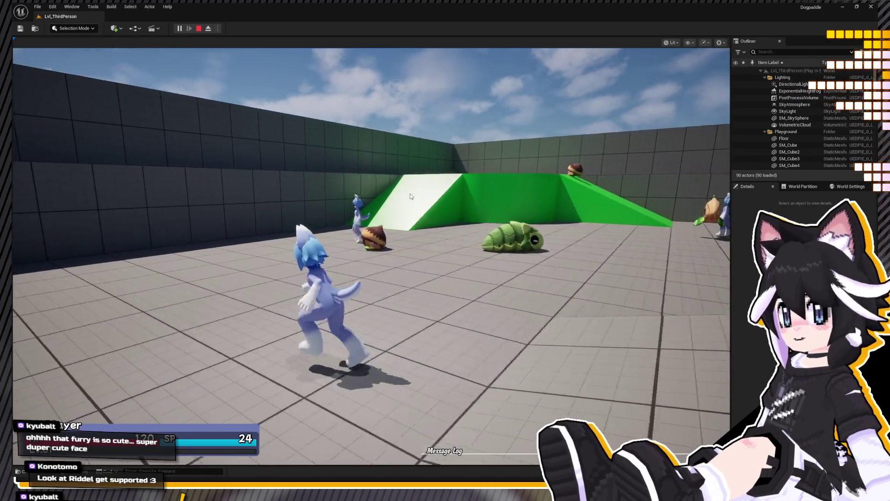
pyautogui.press('w')
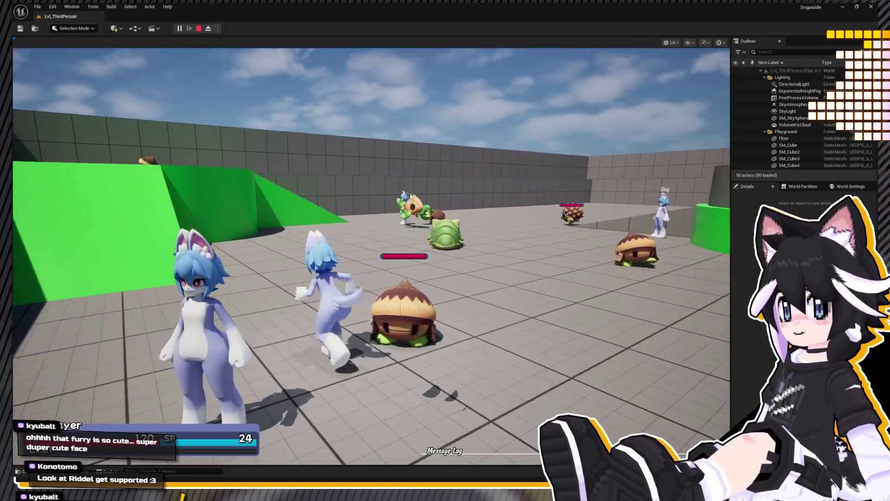
pyautogui.press('w')
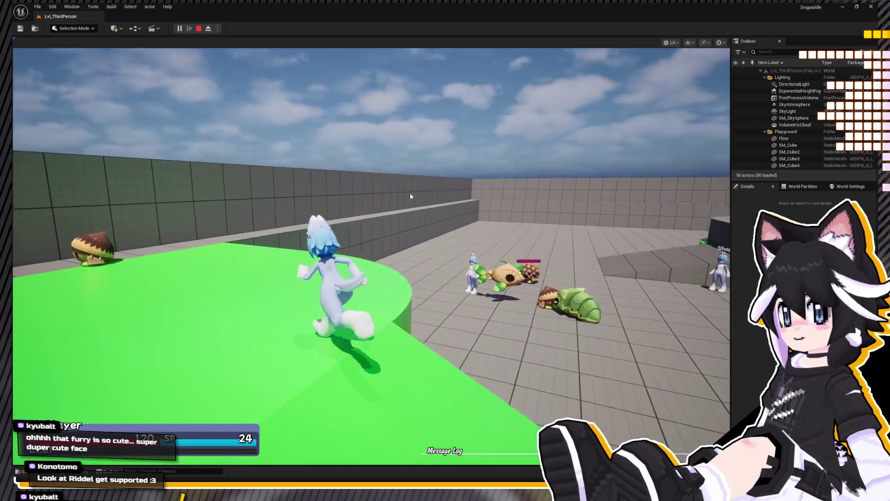
pyautogui.press('w')
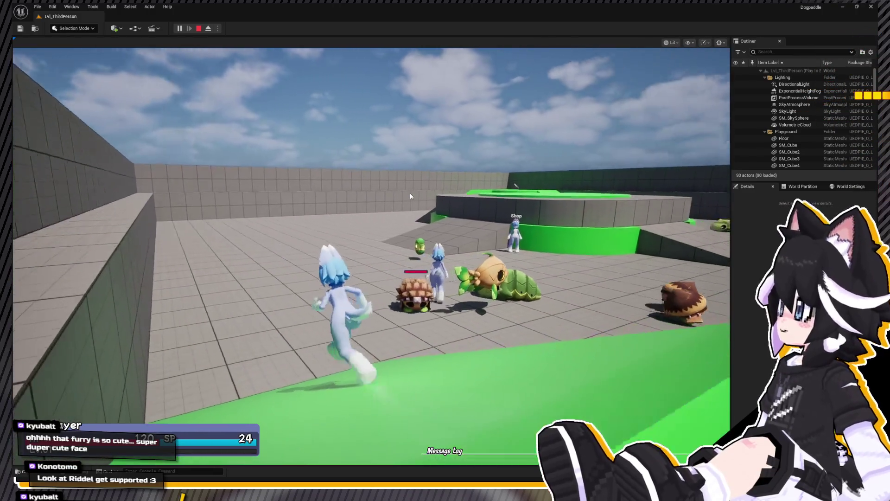
pyautogui.press('w')
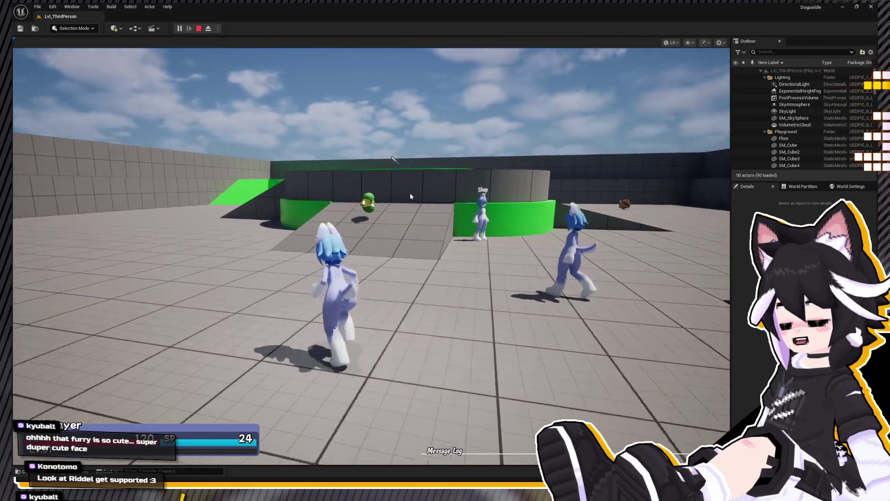
pyautogui.press('s')
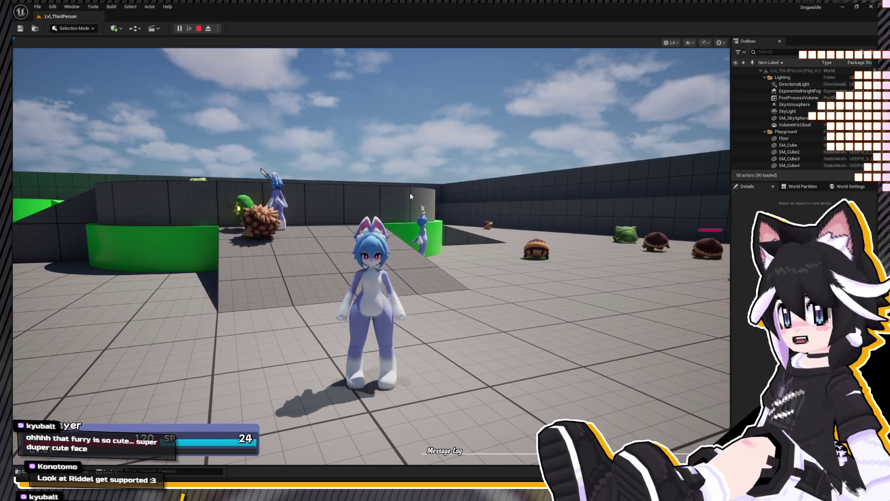
pyautogui.press('w')
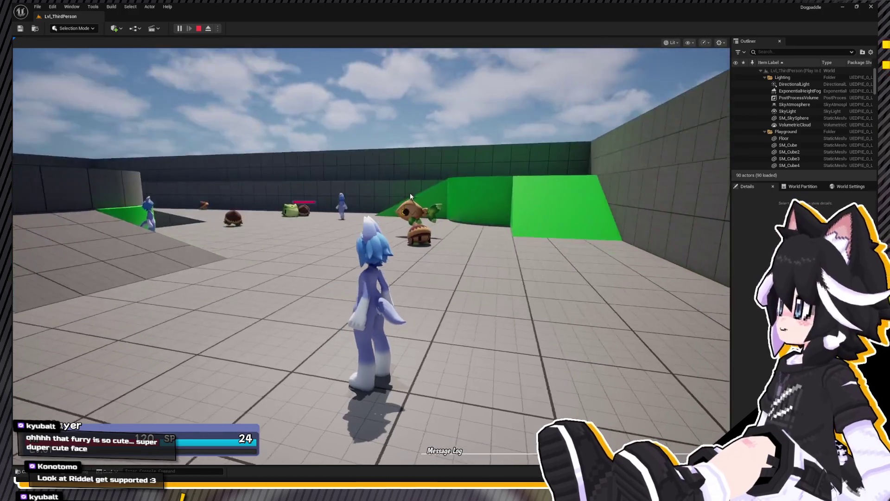
pyautogui.press('w')
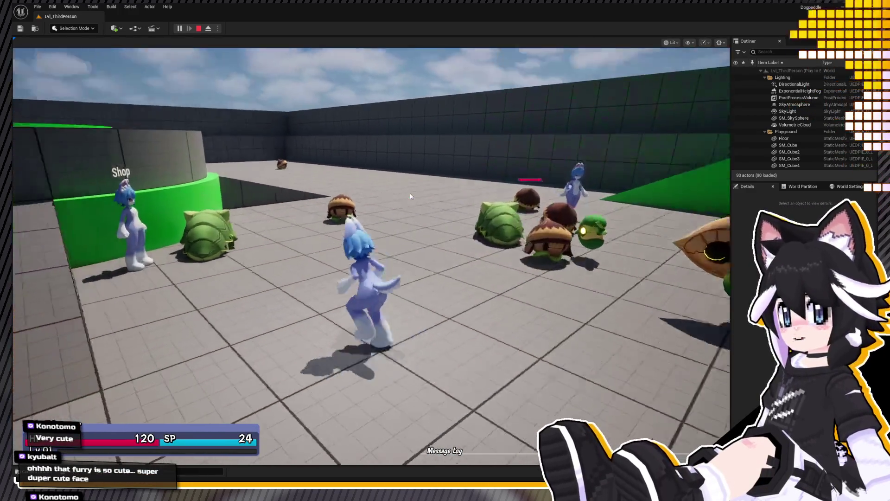
pyautogui.press('Tab')
# Step: Buy 5 HP Potions from the shopkeeper, leave the shop, and run toward the enemies
pyautogui.press('e')
pyautogui.press('e')
pyautogui.press('q')
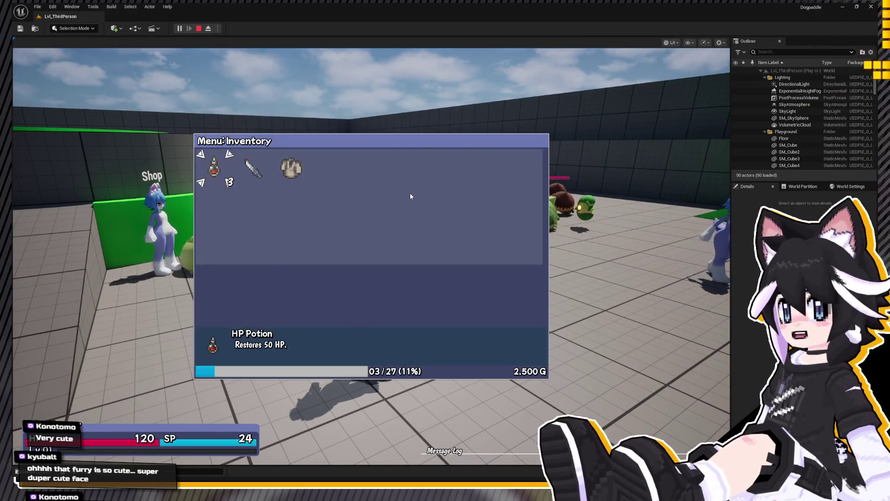
pyautogui.press('Tab')
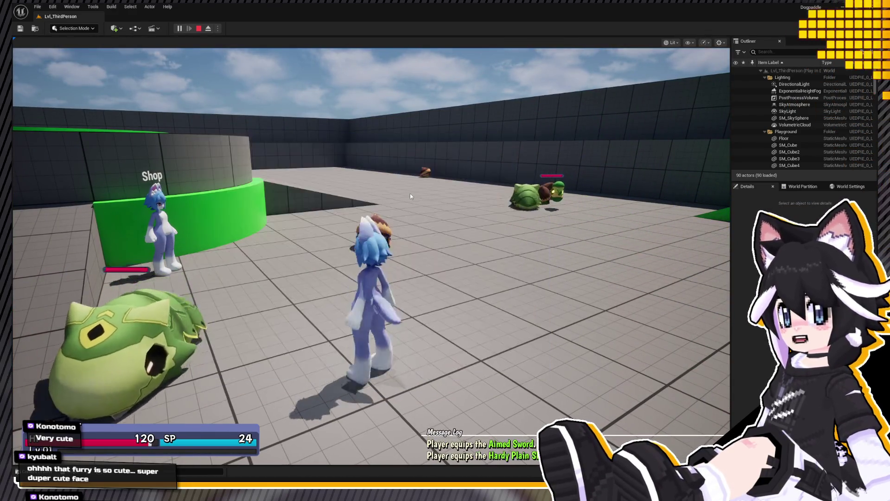
pyautogui.press('Return')
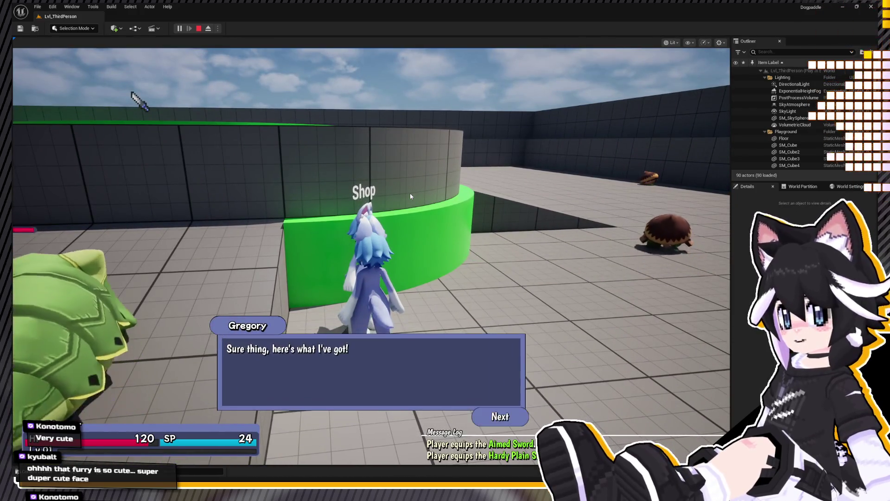
pyautogui.press('Return')
pyautogui.press('Down')
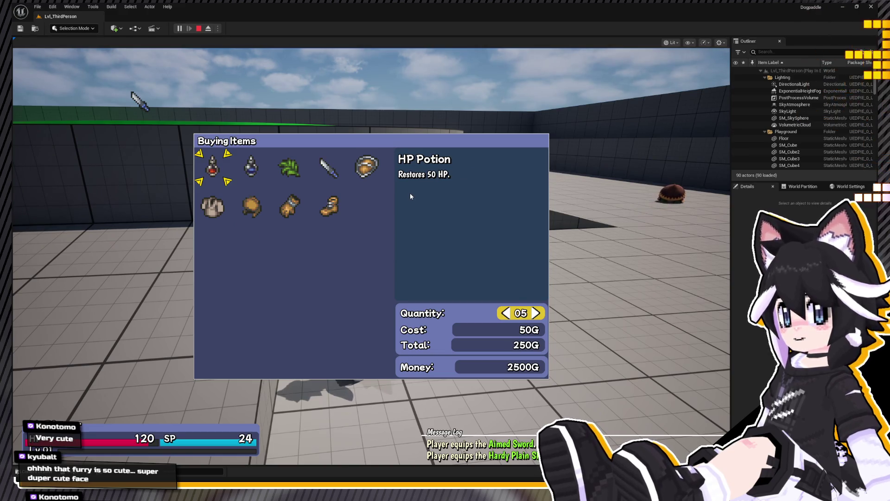
pyautogui.press('Escape')
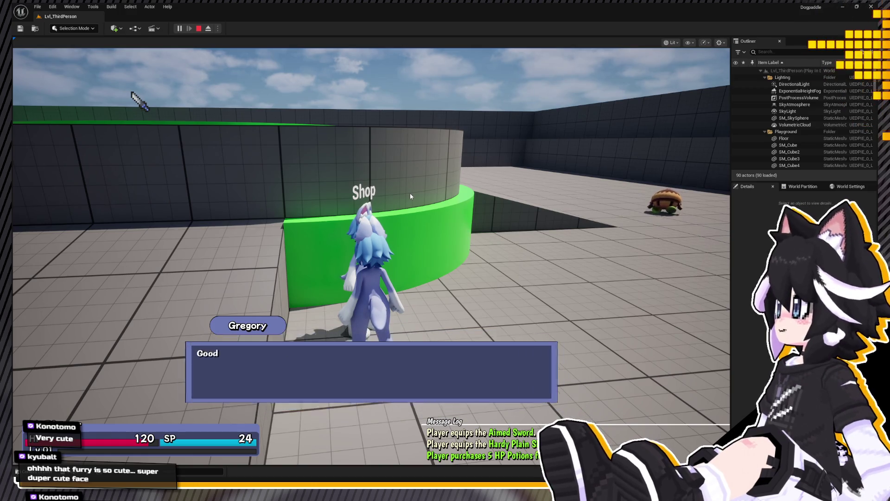
pyautogui.press('Return')
pyautogui.press('w')
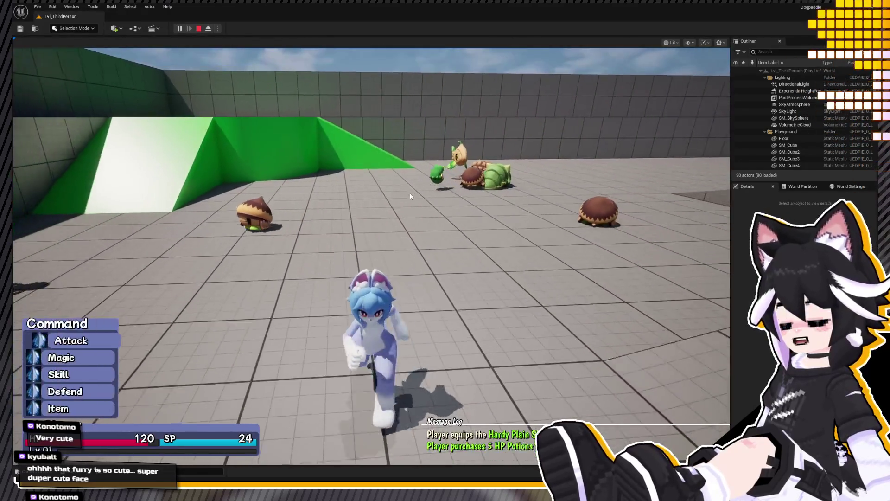
# Step: Target Beansley in the attack list and carry out the attack
pyautogui.press('Down')
pyautogui.press('Down')
pyautogui.press('Down')
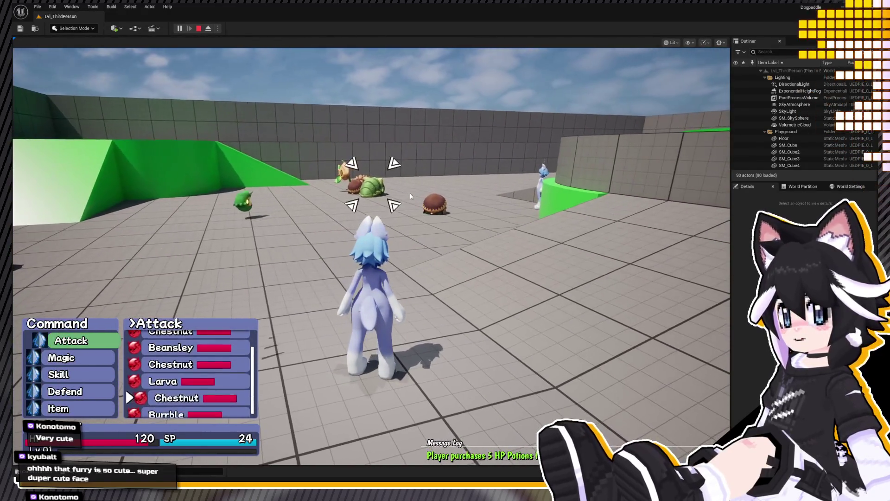
pyautogui.press('Up')
pyautogui.press('Return')
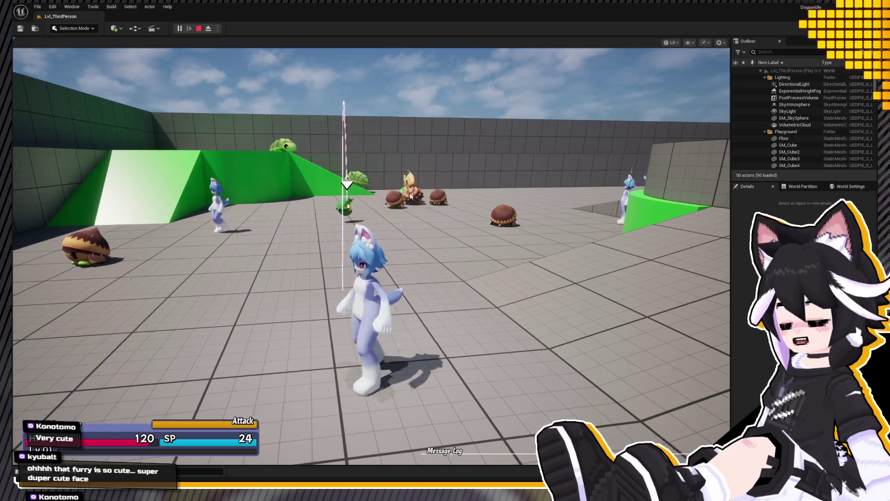
pyautogui.press('Return')
pyautogui.press('Return')
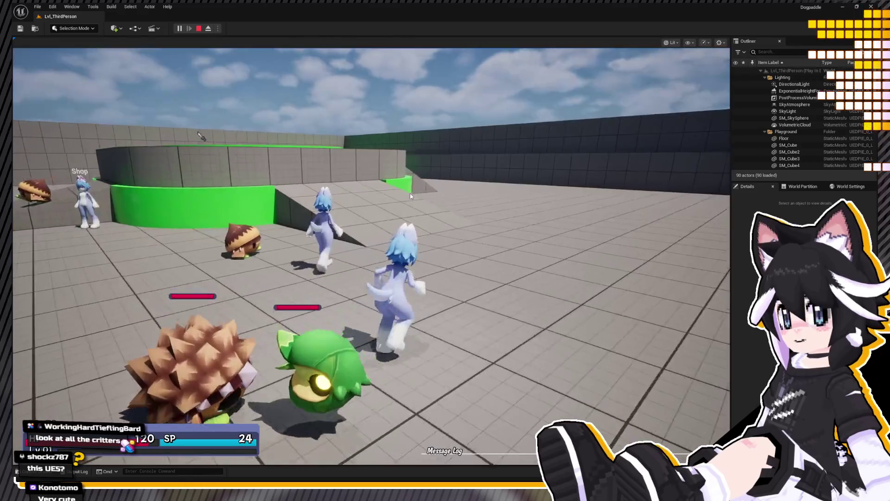
# Step: Walk to the NPC beside the curved wall and start a conversation
pyautogui.press('w')
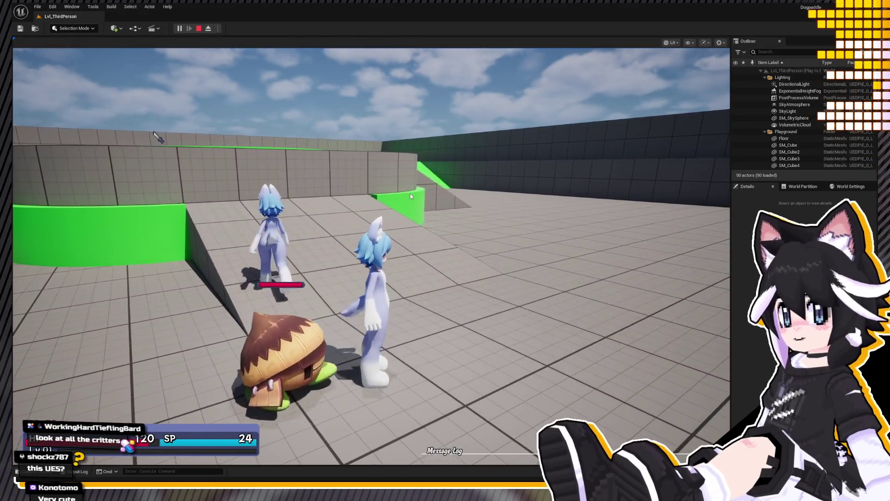
pyautogui.press('w')
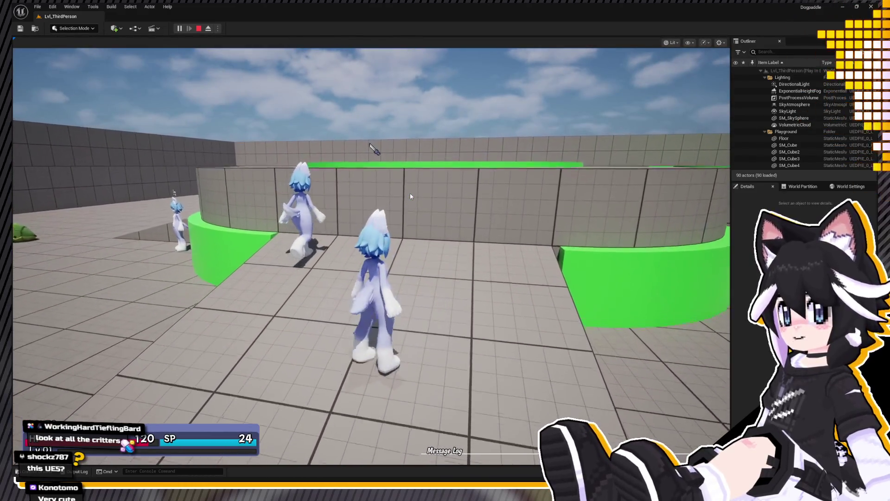
pyautogui.press('w')
pyautogui.press('e')
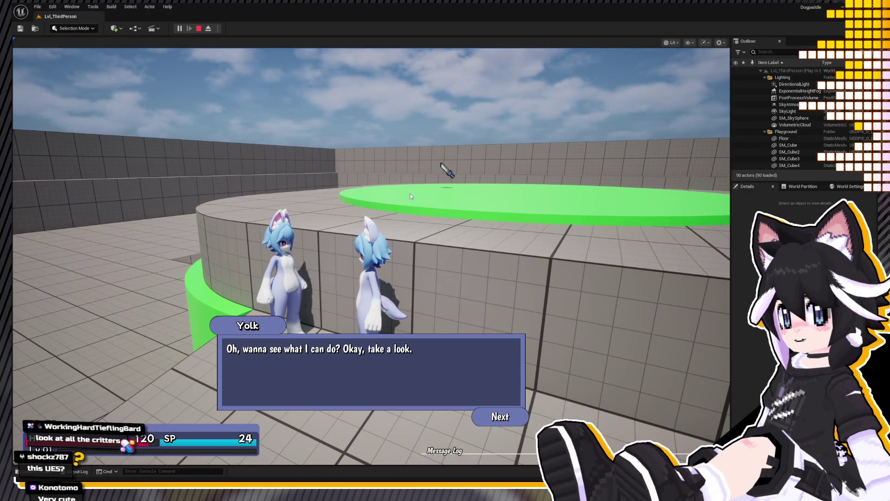
# Step: View the NPC's status and equipment, then choose Trade in the dialogue
pyautogui.press('e')
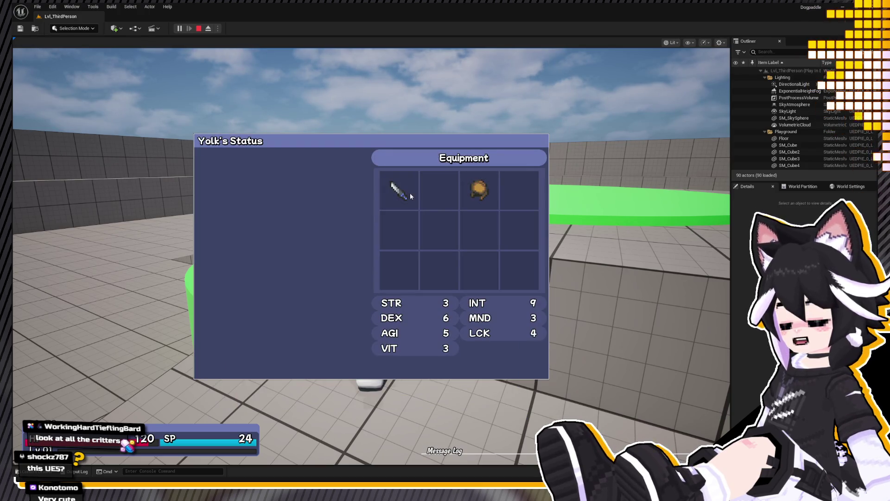
pyautogui.press('e')
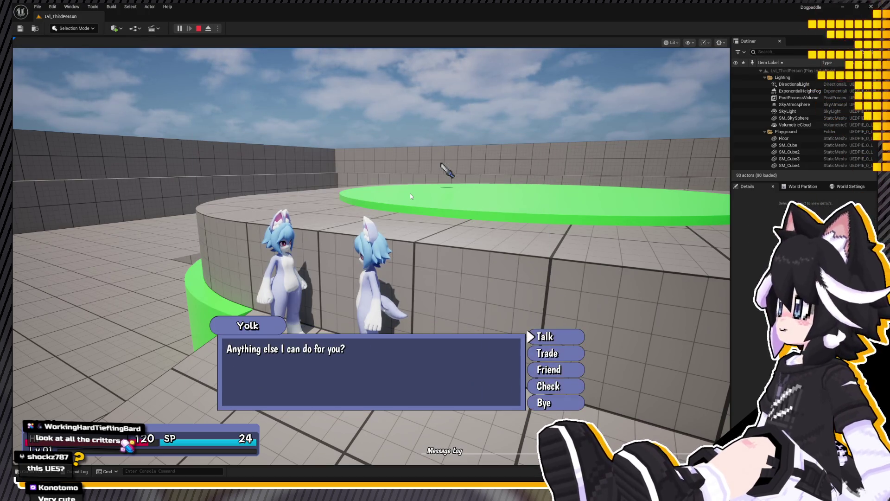
pyautogui.press('Down')
pyautogui.press('Down')
pyautogui.press('Up')
pyautogui.press('e')
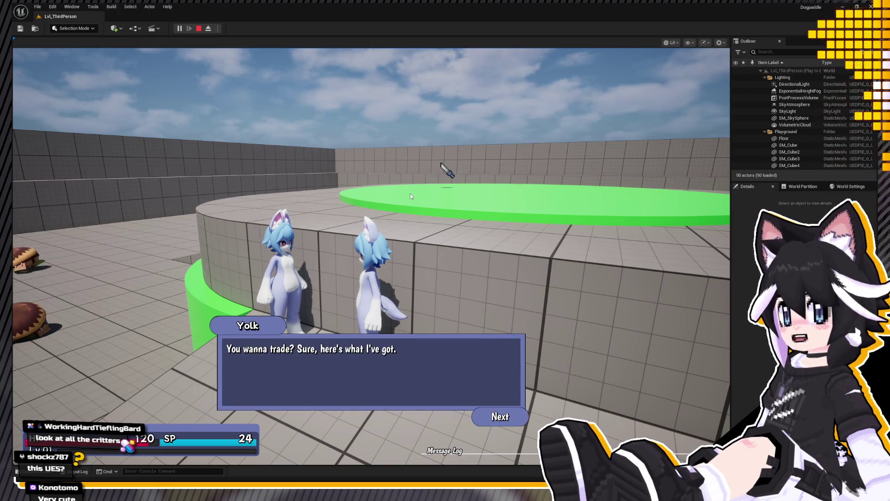
# Step: Try offering HP Potions for the NPC's Sword, then cancel the trade
pyautogui.press('e')
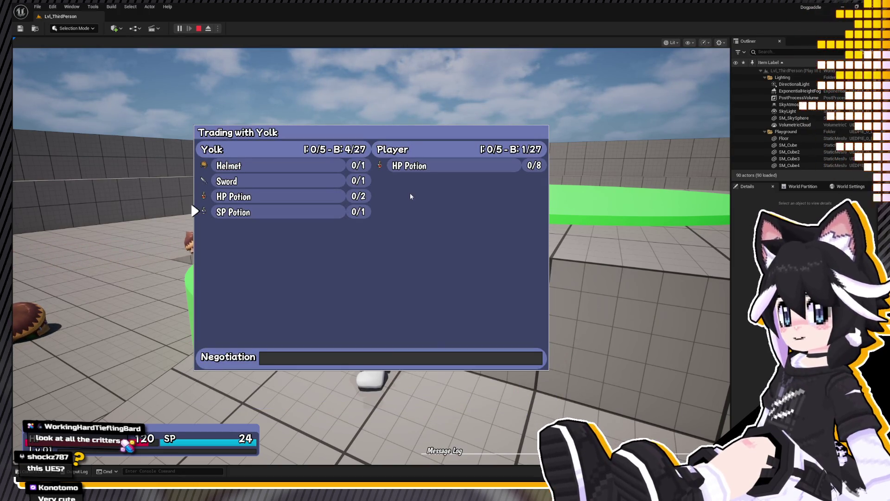
pyautogui.press('Down')
pyautogui.press('Right')
pyautogui.press('Left')
pyautogui.press('e')
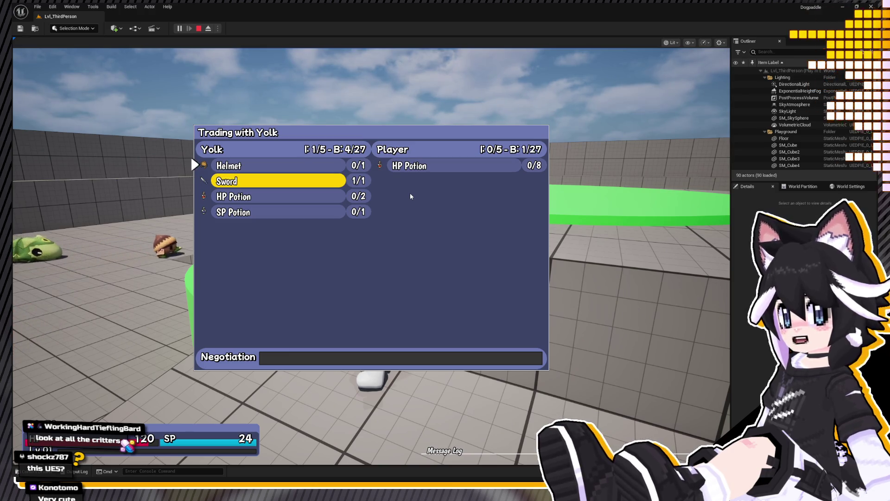
pyautogui.press('Right')
pyautogui.press('e')
pyautogui.press('e')
pyautogui.press('e')
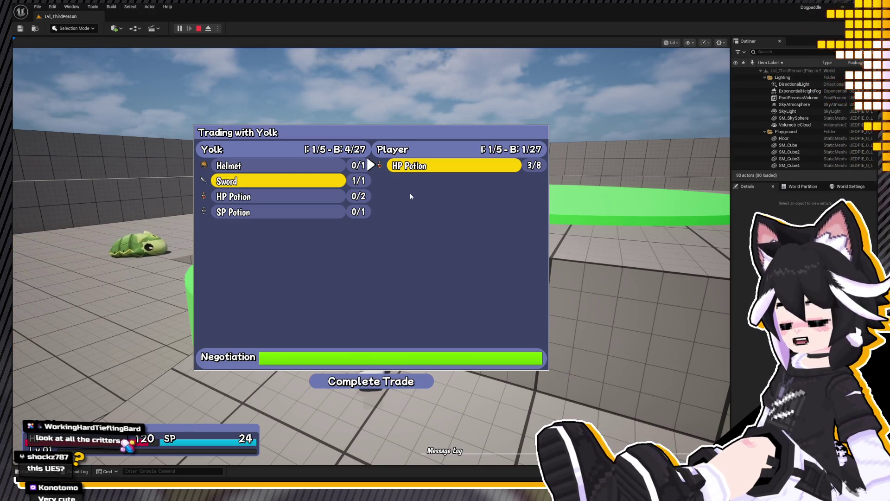
pyautogui.press('q')
pyautogui.press('q')
pyautogui.press('Left')
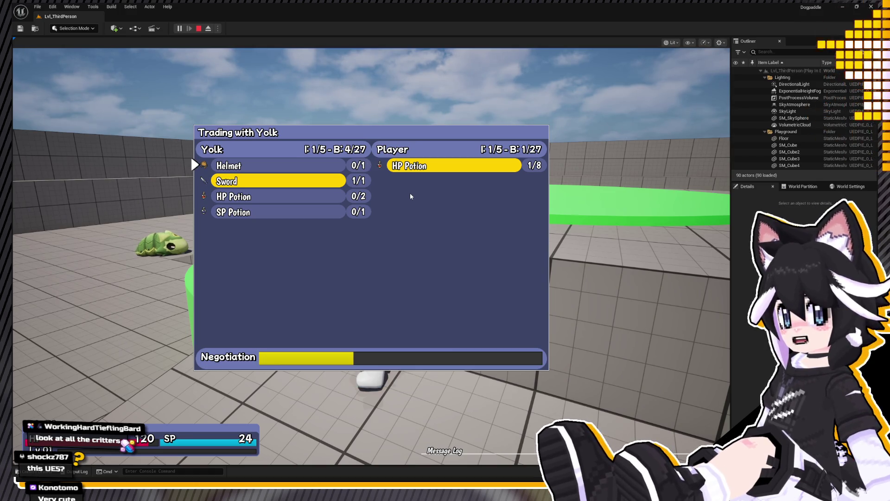
pyautogui.press('Escape')
# Step: Befriend the NPC and accept their contact details
pyautogui.press('e')
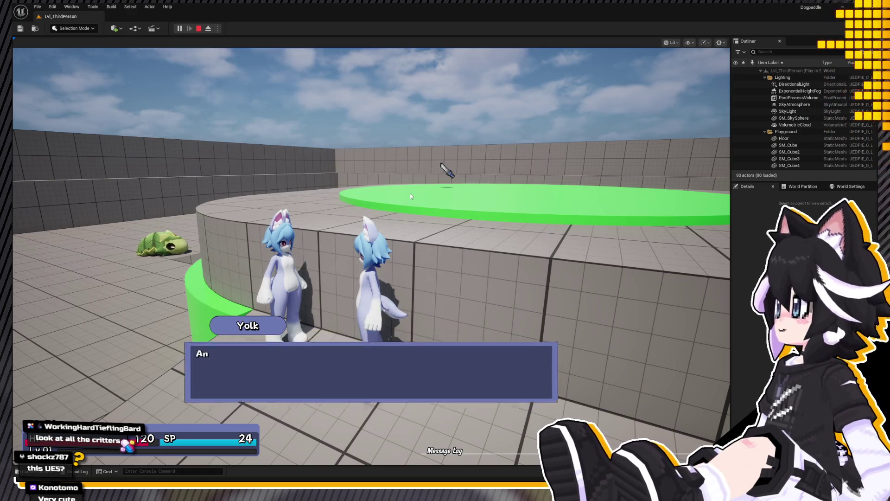
pyautogui.press('Down')
pyautogui.press('Down')
pyautogui.press('e')
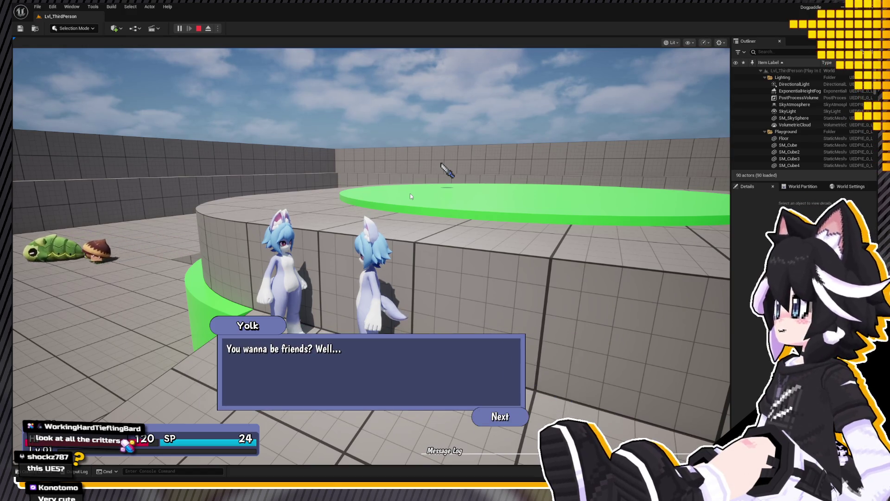
pyautogui.press('e')
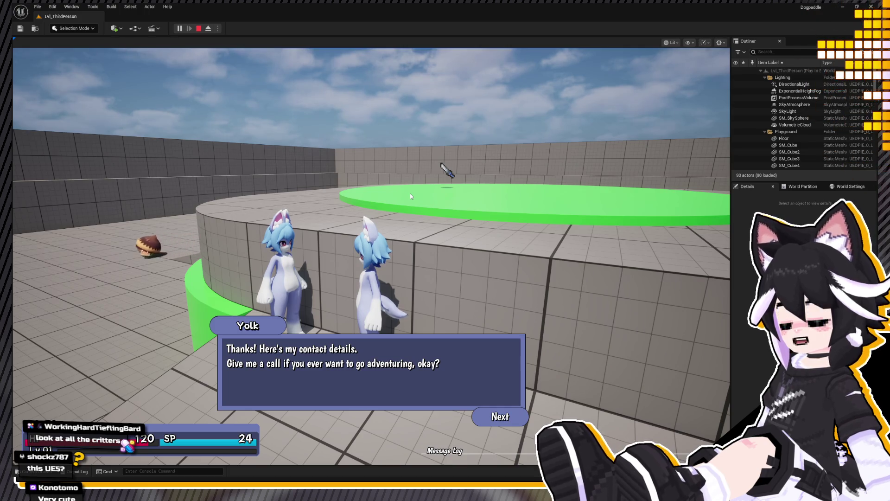
pyautogui.press('e')
# Step: Run across the arena to Bagel and talk, moving toward the befriend option
pyautogui.press('w')
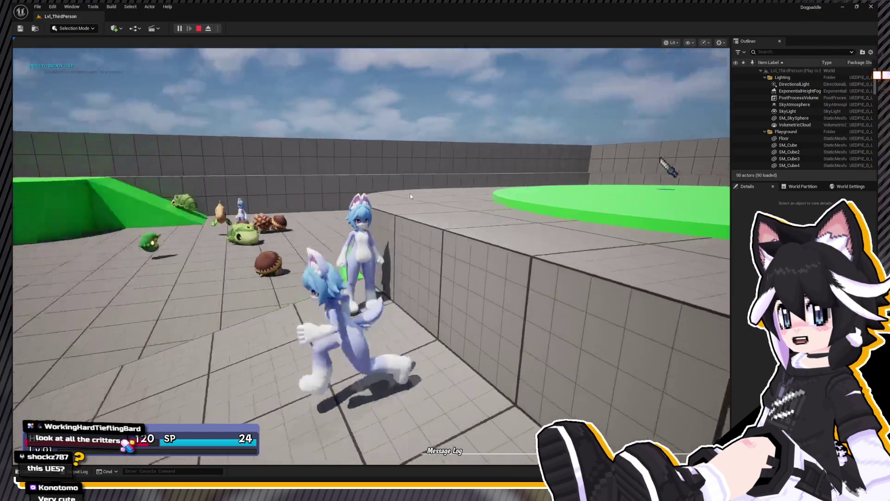
pyautogui.press('d')
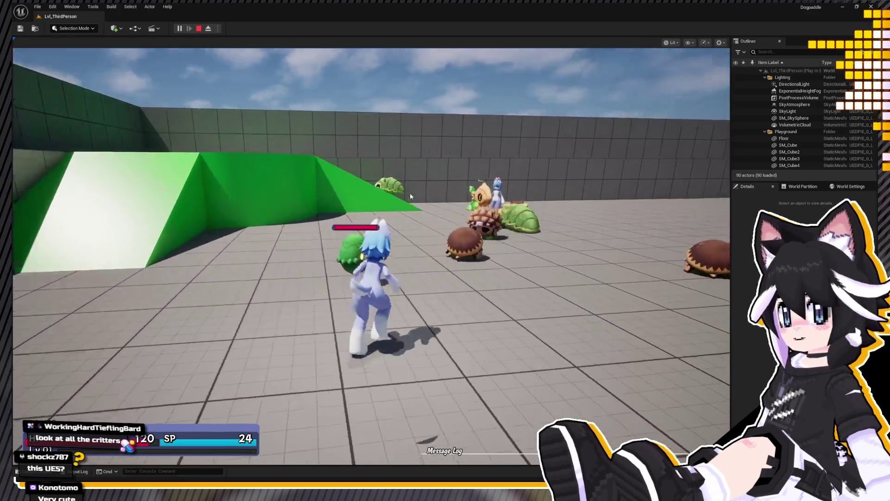
pyautogui.press('w')
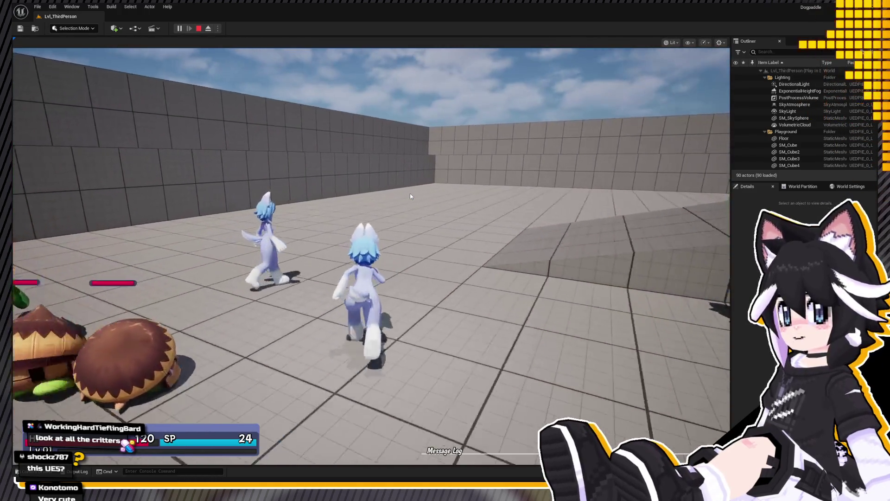
pyautogui.press('e')
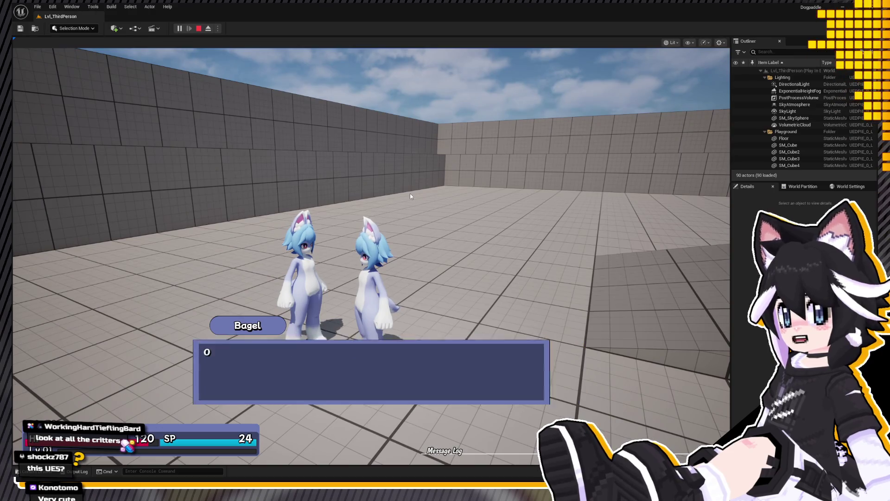
pyautogui.press('e')
pyautogui.press('e')
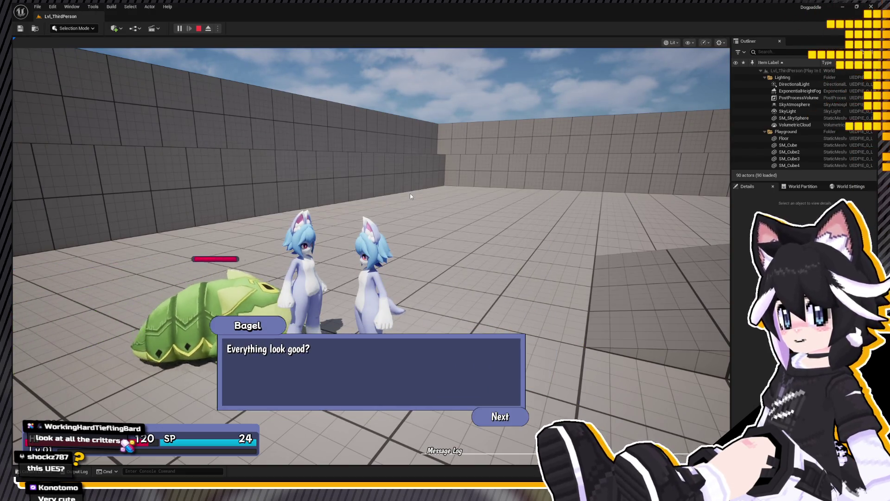
# Step: Ask Bagel to become a friend and accept the 150G hire
pyautogui.press('e')
pyautogui.press('Down')
pyautogui.press('Down')
pyautogui.press('e')
pyautogui.press('e')
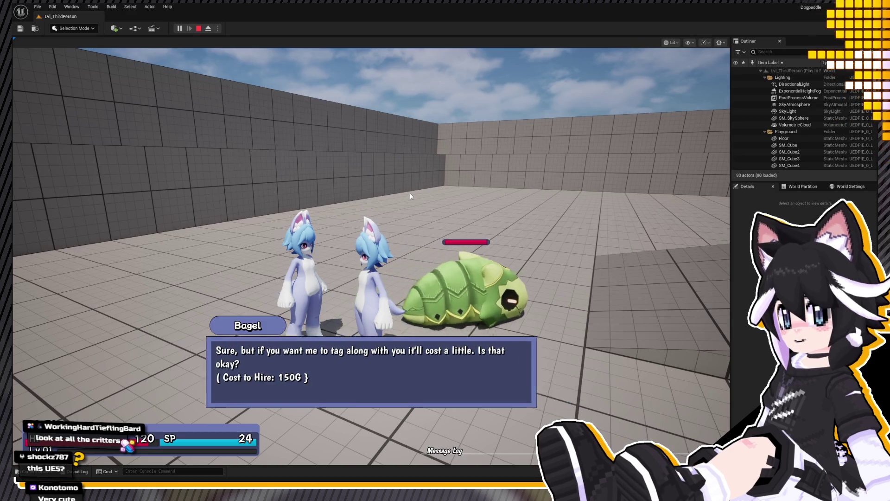
pyautogui.press('e')
pyautogui.press('e')
pyautogui.press('a')
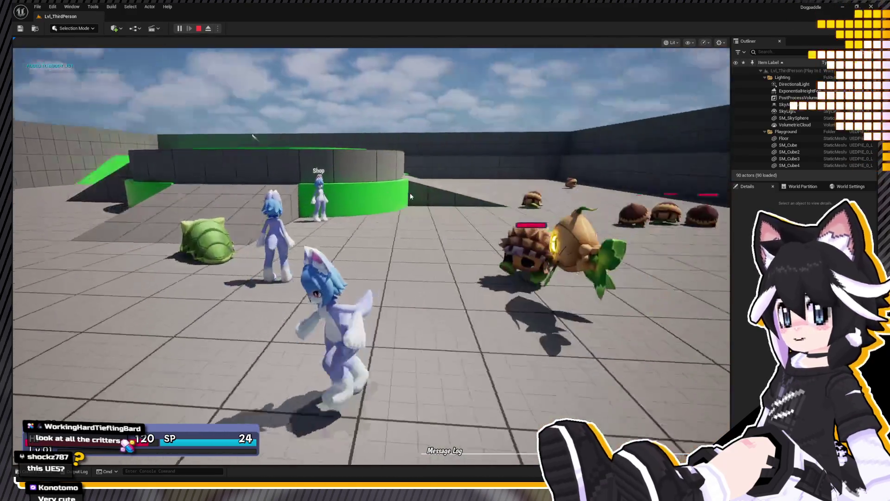
# Step: Page the in-game menu to Friends and invite Yolk into the party
pyautogui.press('i')
pyautogui.press('i')
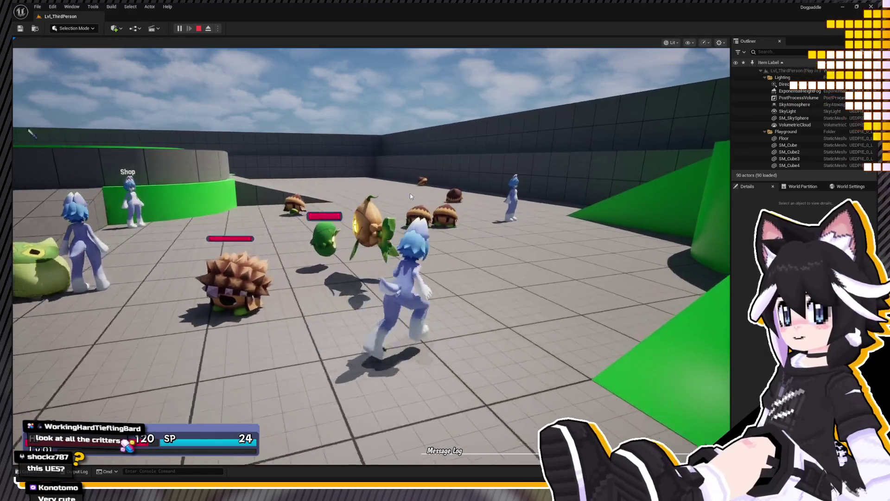
pyautogui.press('w')
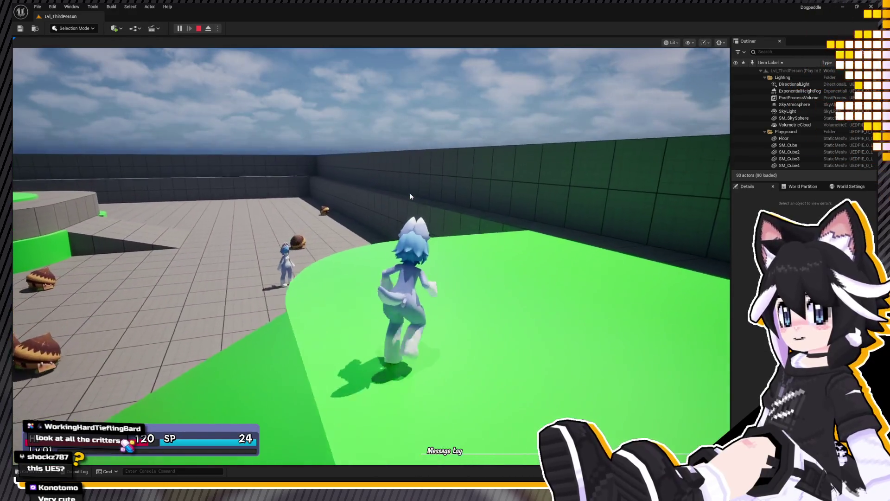
pyautogui.press('i')
pyautogui.press('e')
pyautogui.press('e')
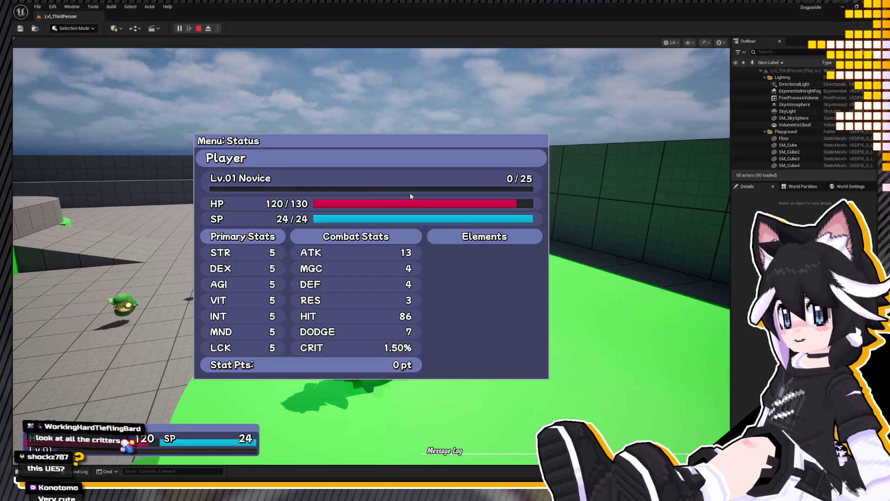
pyautogui.press('e')
pyautogui.press('e')
pyautogui.press('Return')
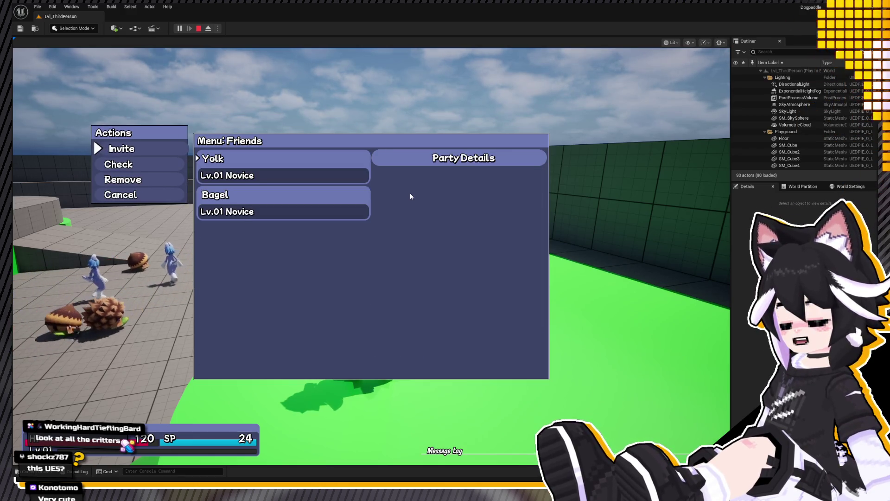
pyautogui.press('Return')
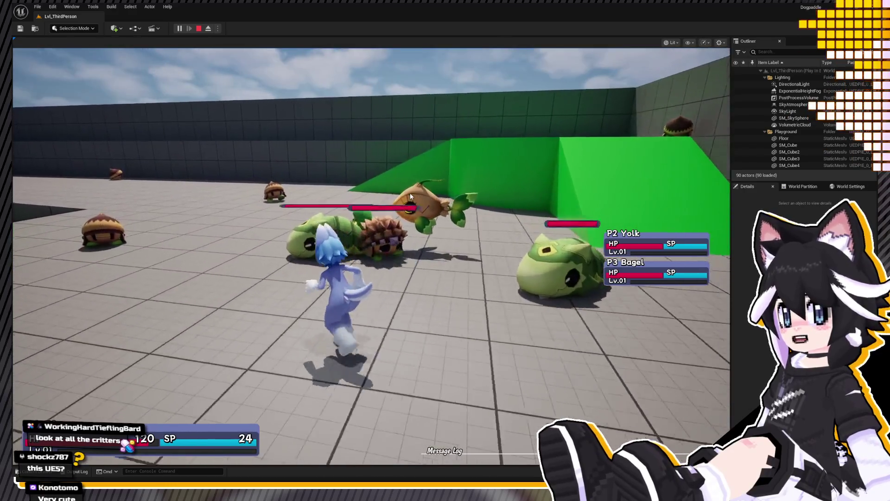
# Step: Attack the first Chestnut, then attack a Chestnut in the next battle
pyautogui.press('Down')
pyautogui.press('Down')
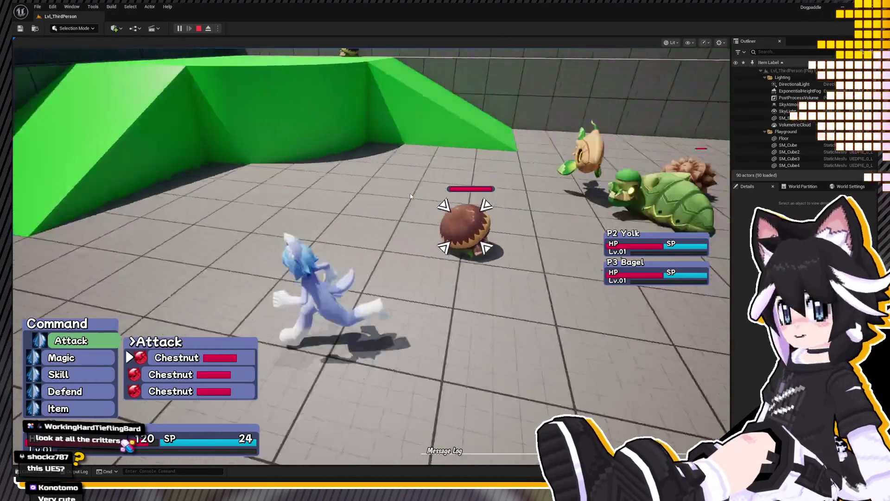
pyautogui.press('Up')
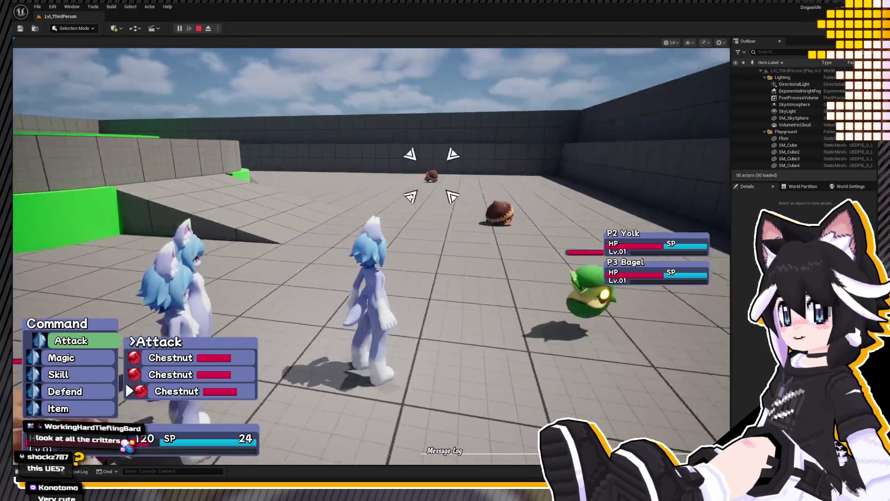
pyautogui.press('Return')
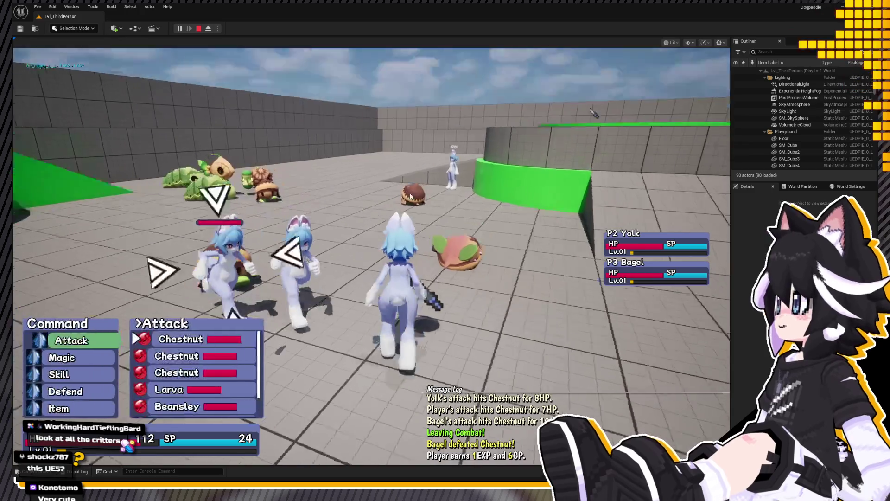
pyautogui.press('Return')
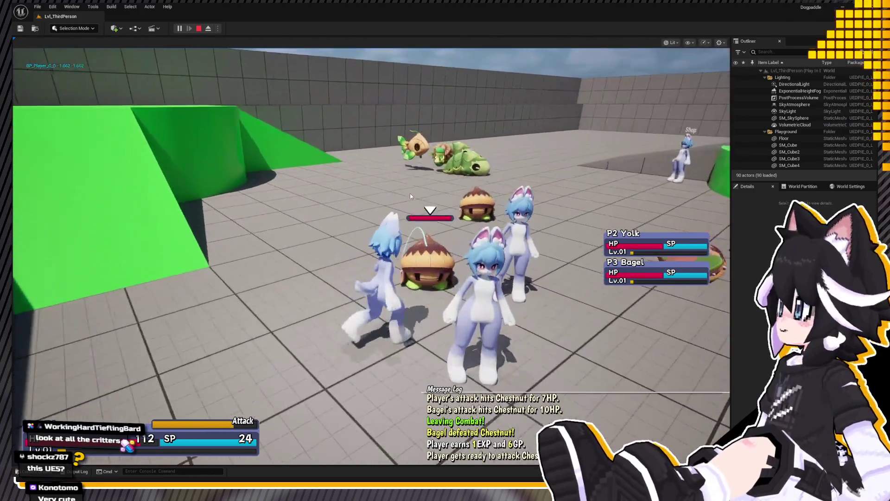
# Step: Look in the Skill > Survival list, find it empty, and back out
pyautogui.press('Down')
pyautogui.press('Down')
pyautogui.press('Return')
pyautogui.press('Return')
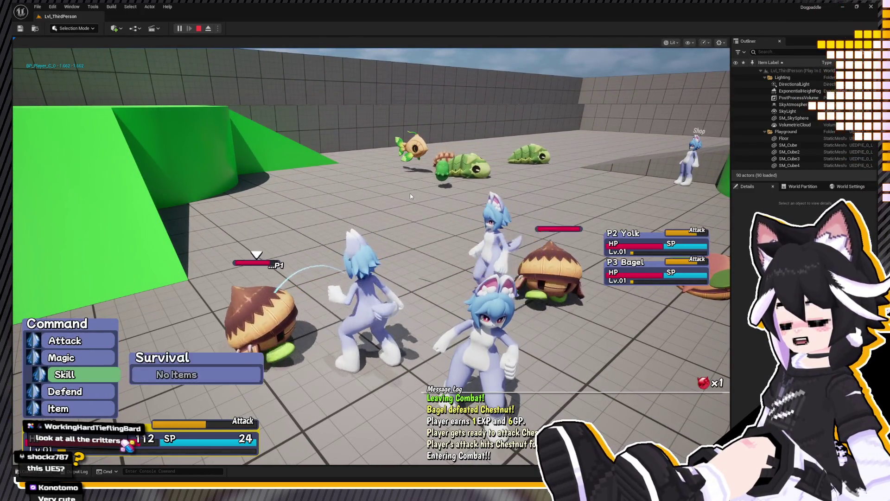
pyautogui.press('Escape')
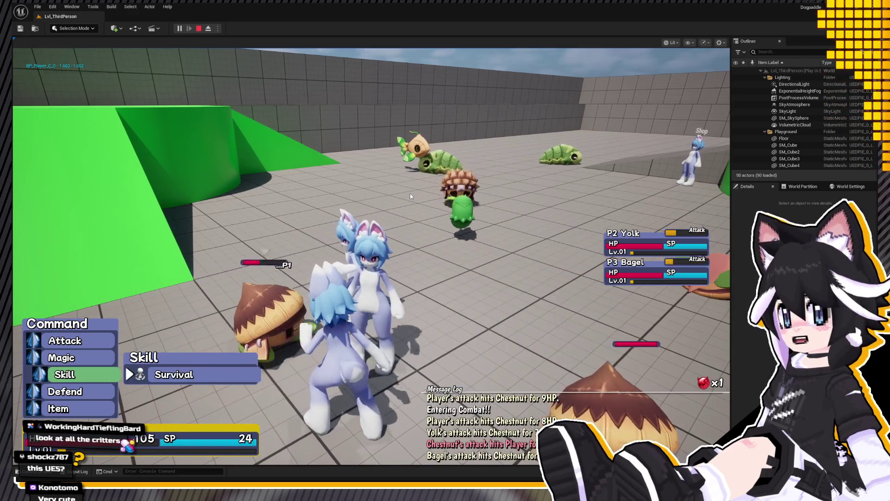
pyautogui.press('Escape')
pyautogui.press('Return')
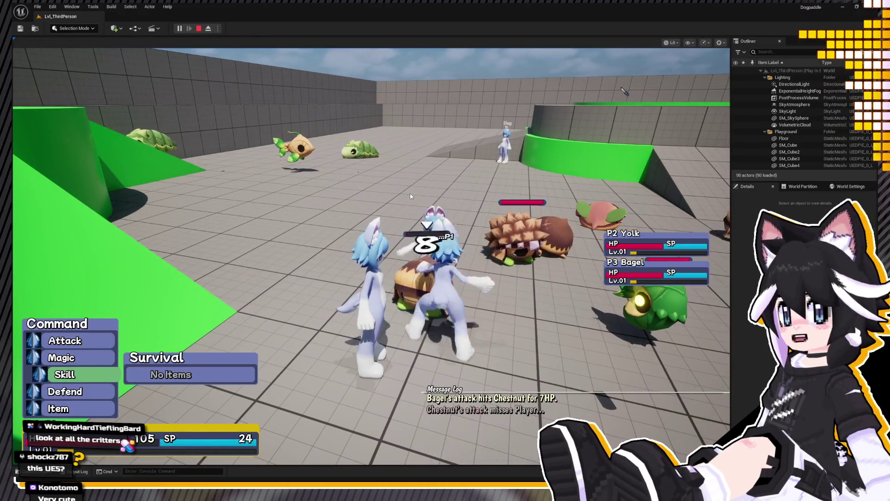
pyautogui.press('Escape')
# Step: Attack again, briefly talk to Bagel, and check the Friends list
pyautogui.press('Up')
pyautogui.press('Up')
pyautogui.press('Return')
pyautogui.press('Return')
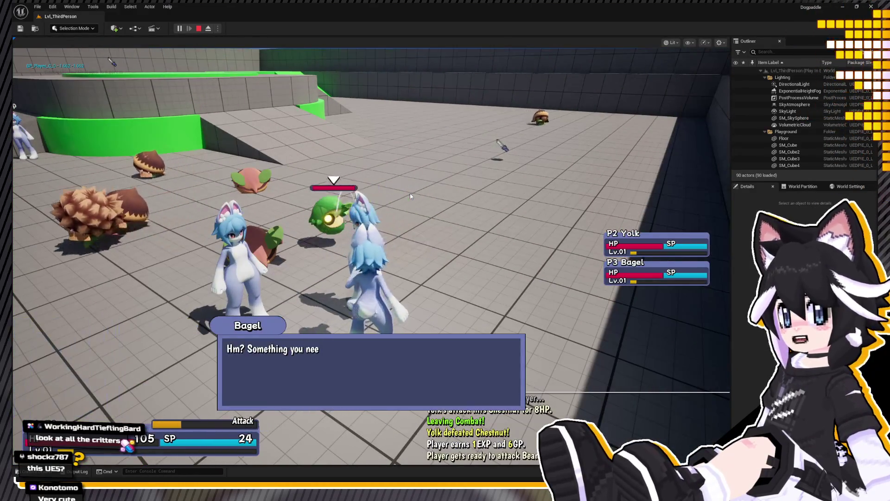
pyautogui.press('Down')
pyautogui.press('Down')
pyautogui.press('Down')
pyautogui.press('Return')
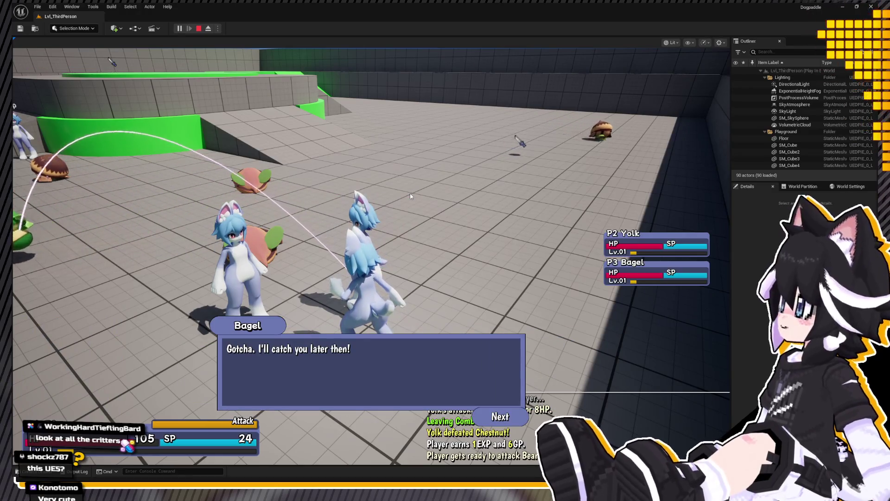
pyautogui.press('Return')
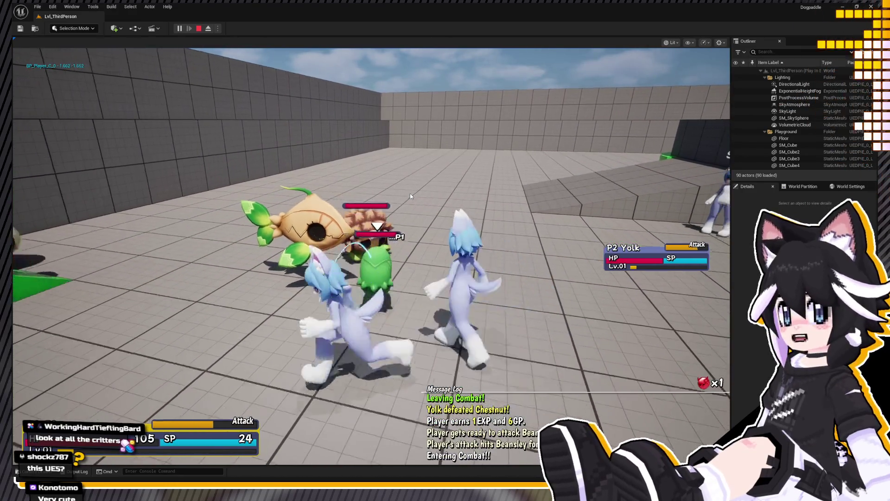
pyautogui.press('Tab')
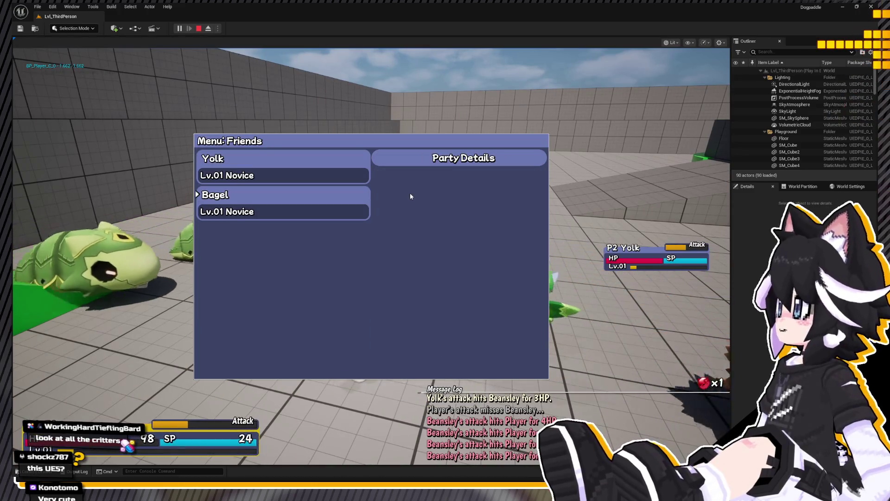
pyautogui.press('Tab')
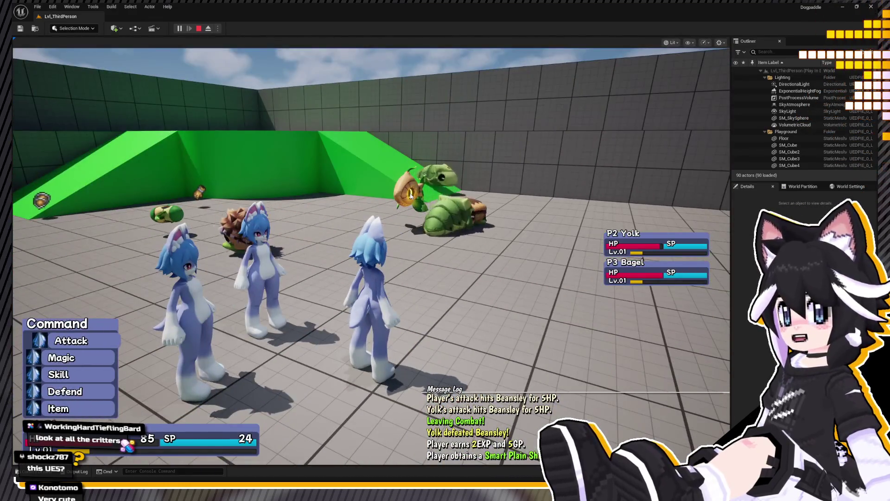
# Step: Attack the Burrble, heal the player with an HP Potion, check Friends, then stop playing
pyautogui.press('Return')
pyautogui.press('Return')
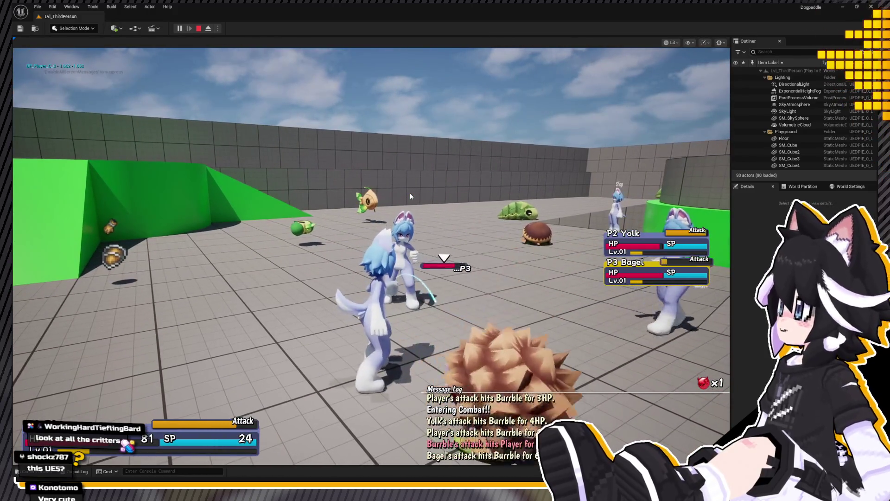
pyautogui.press('Return')
pyautogui.press('Return')
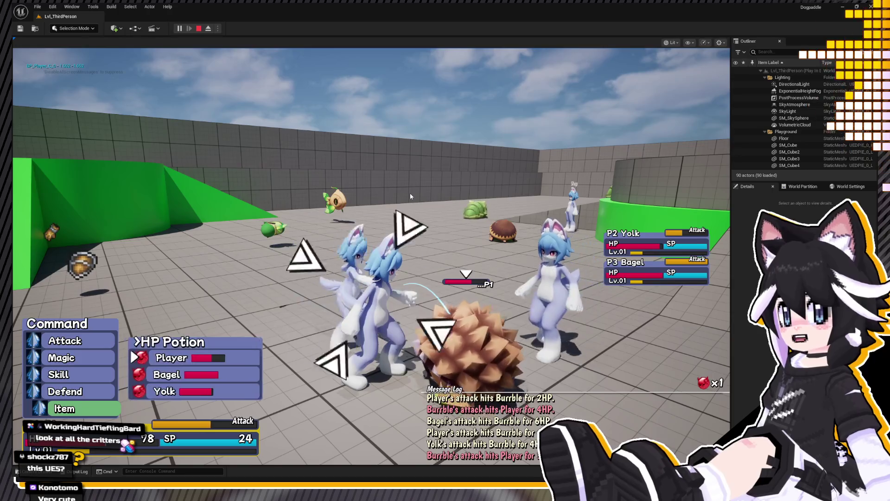
pyautogui.press('Return')
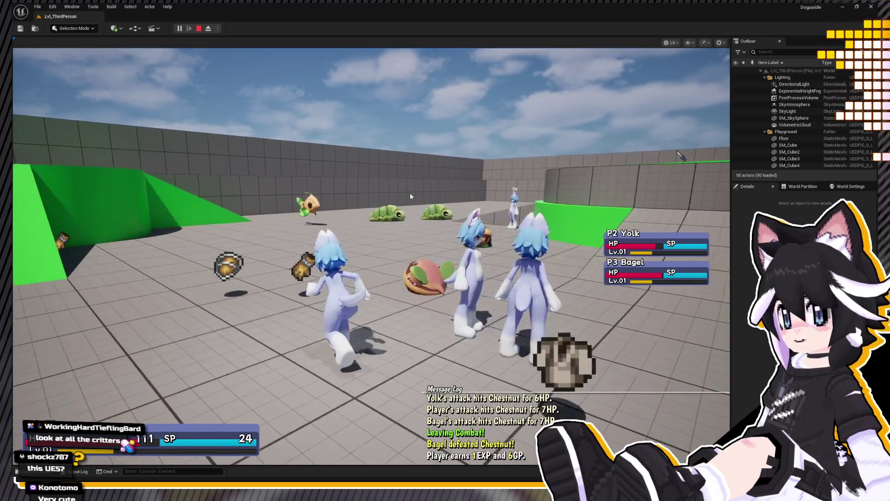
pyautogui.press('Tab')
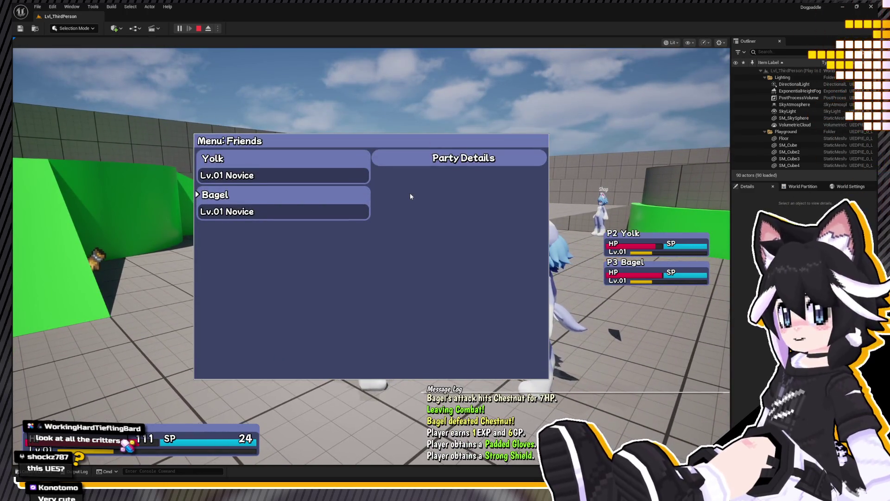
pyautogui.click(199, 29)
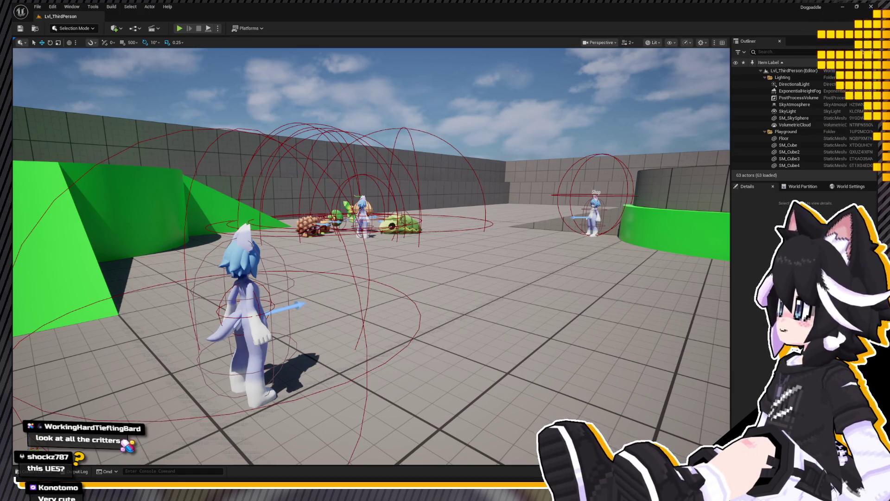
# Step: Clear the 'thirdper' search in the Content Drawer and open Blueprints > Dungeon > Map_RandomDungeon
pyautogui.hotkey('ctrl', 'space')
pyautogui.click(44, 309)
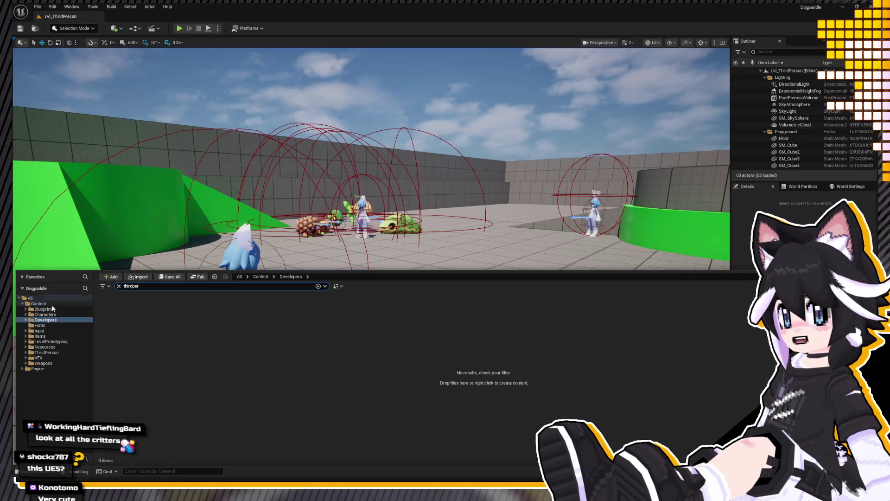
pyautogui.click(119, 287)
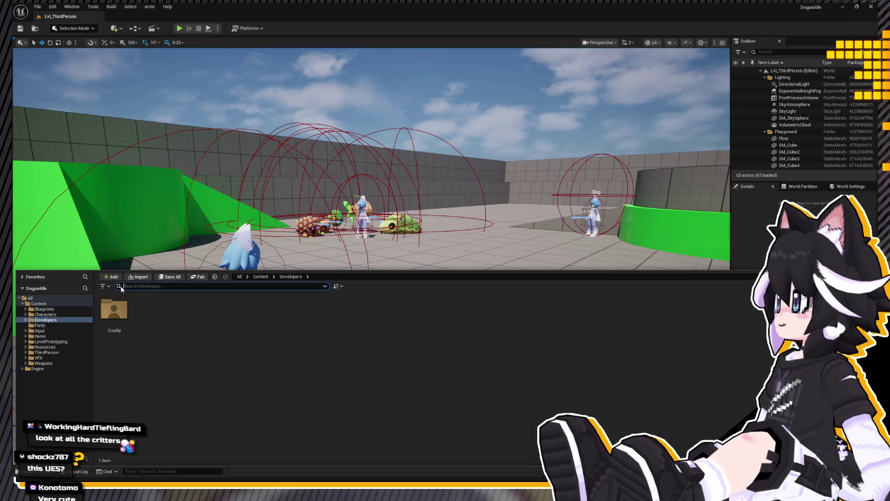
pyautogui.click(44, 309)
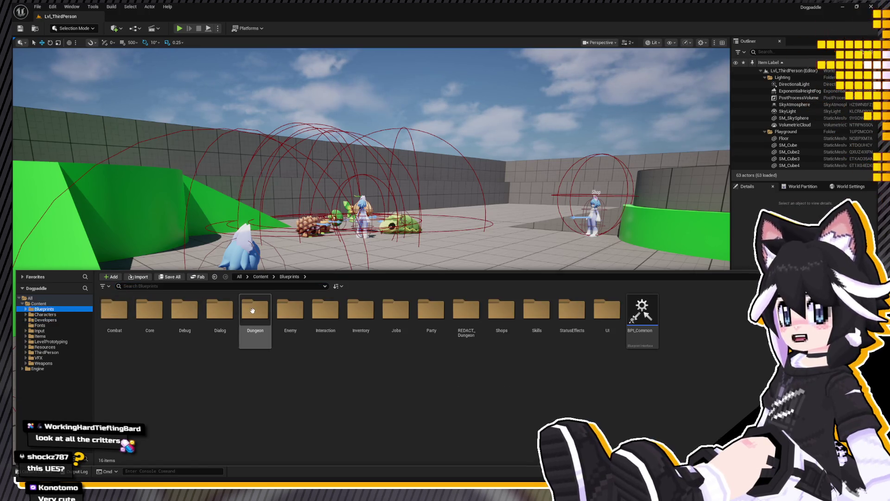
pyautogui.doubleClick(255, 309)
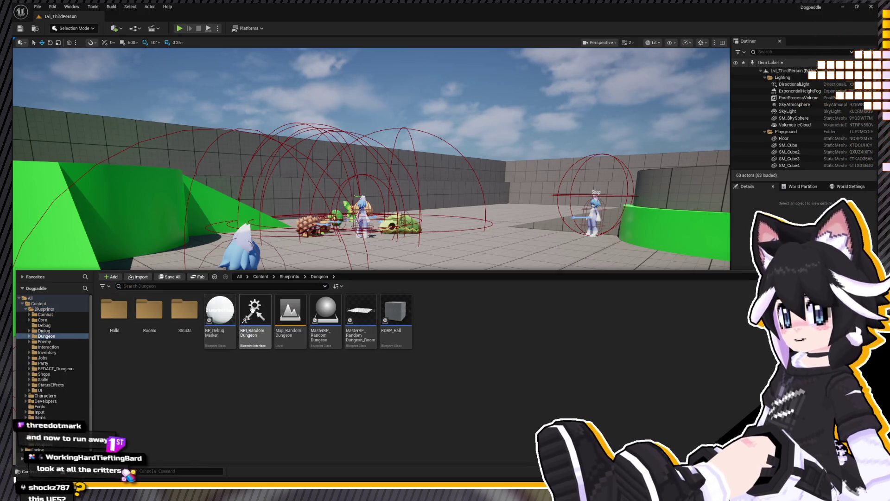
pyautogui.doubleClick(290, 316)
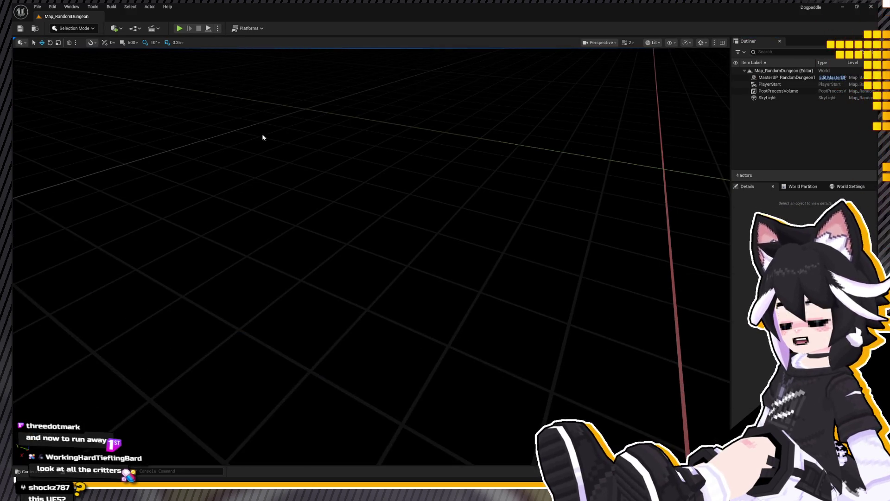
# Step: Simulate to generate the dungeon, view it from above, then stop and play in it
pyautogui.click(208, 28)
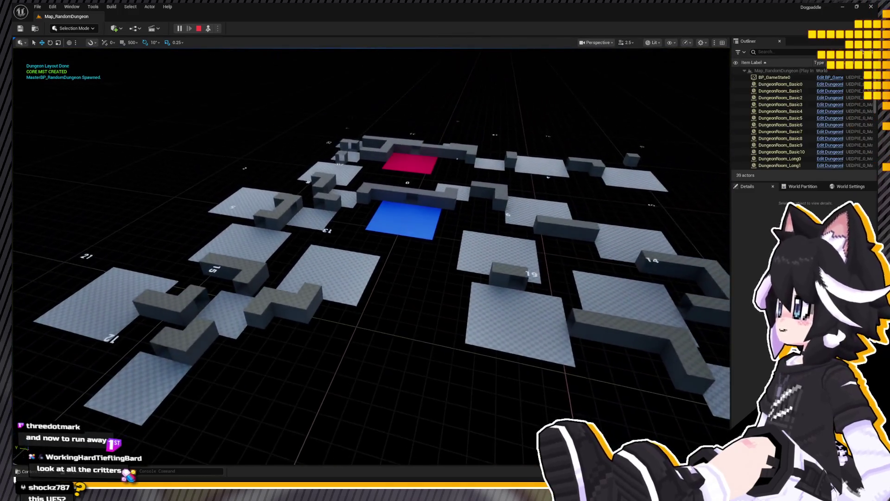
pyautogui.moveTo(371, 255)
pyautogui.mouseDown(button='right')
pyautogui.moveTo(333, 274)
pyautogui.moveTo(137, 26)
pyautogui.mouseUp(button='right')
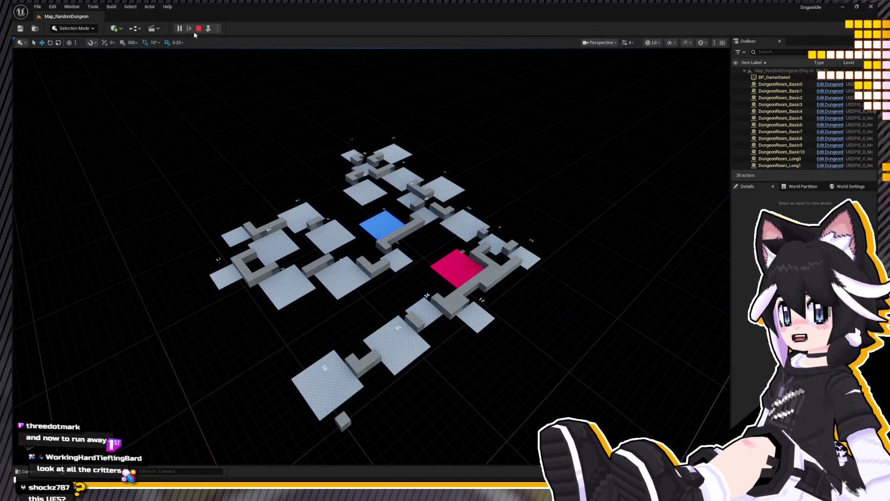
pyautogui.click(199, 29)
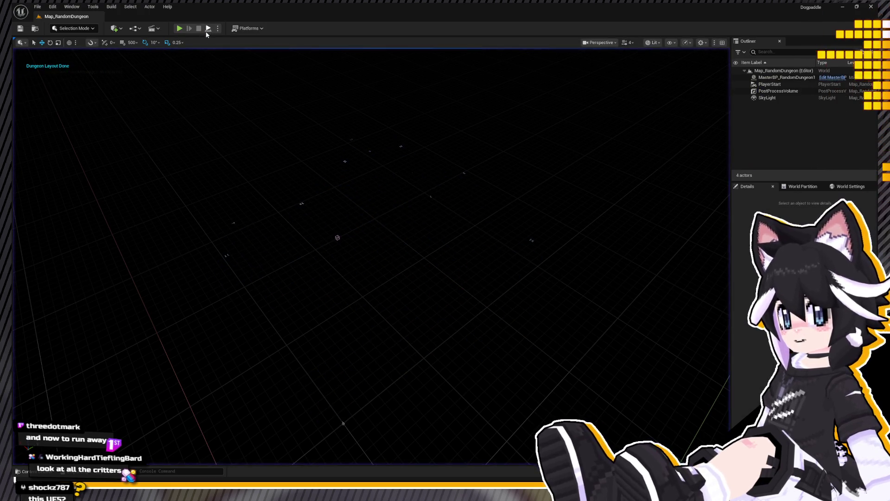
pyautogui.click(199, 29)
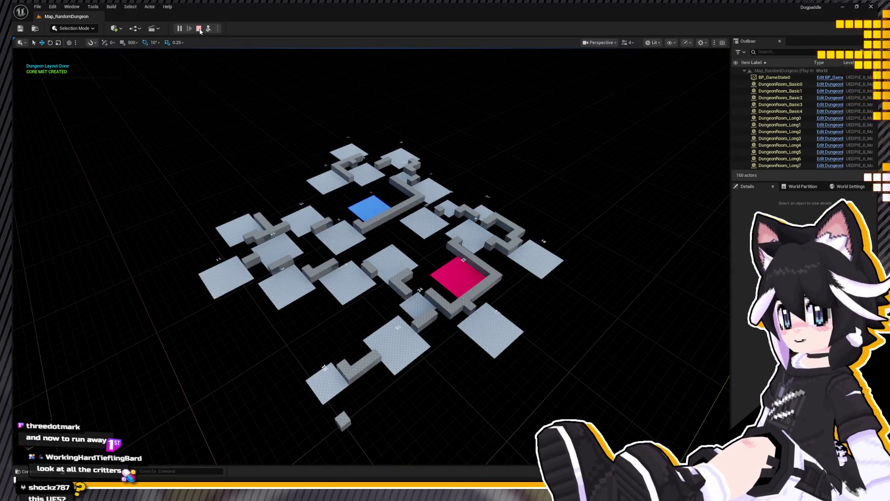
pyautogui.click(181, 28)
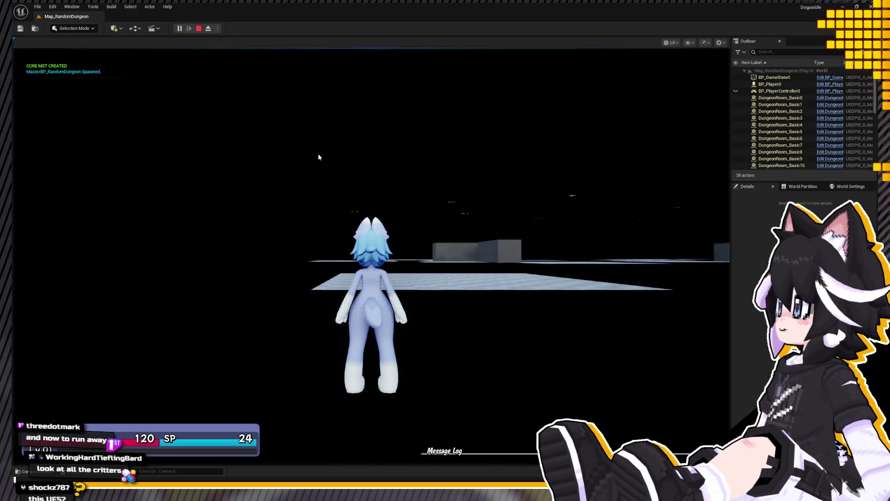
# Step: Run the character through the corridors into the large tiled room, then exit play with Esc
pyautogui.press('a')
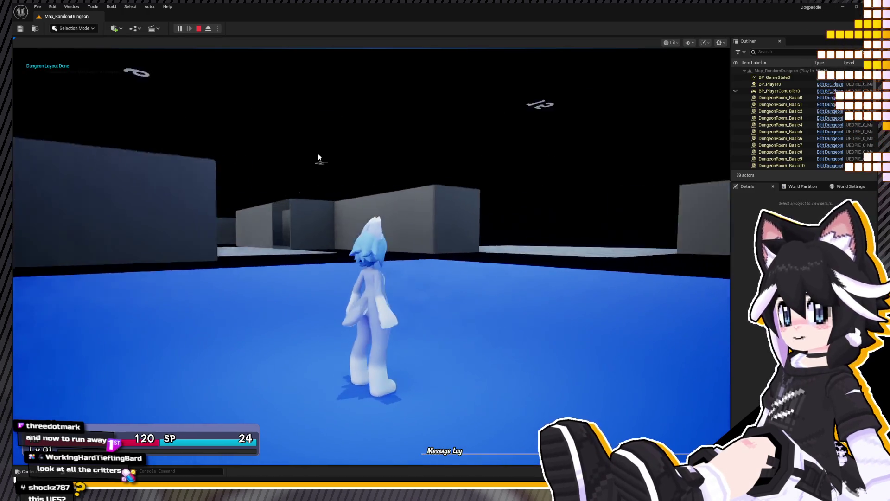
pyautogui.press('w')
pyautogui.press('a')
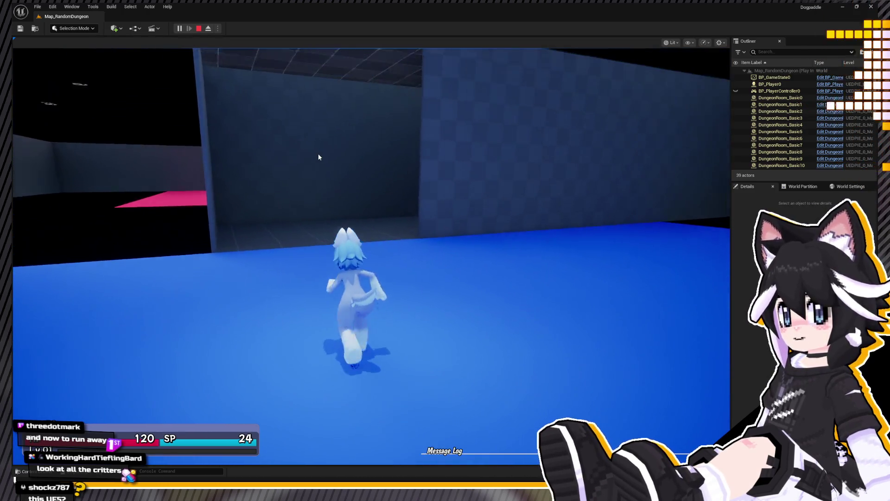
pyautogui.press('w')
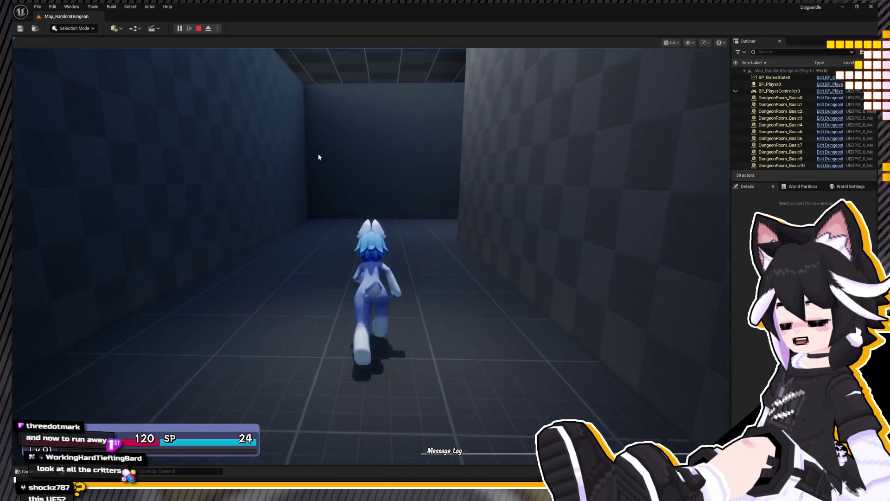
pyautogui.press('a')
pyautogui.press('w')
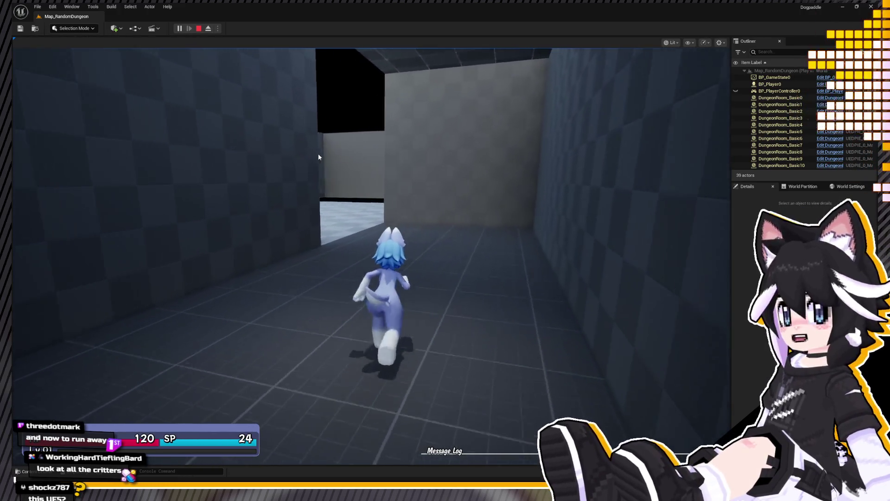
pyautogui.press('a')
pyautogui.press('d')
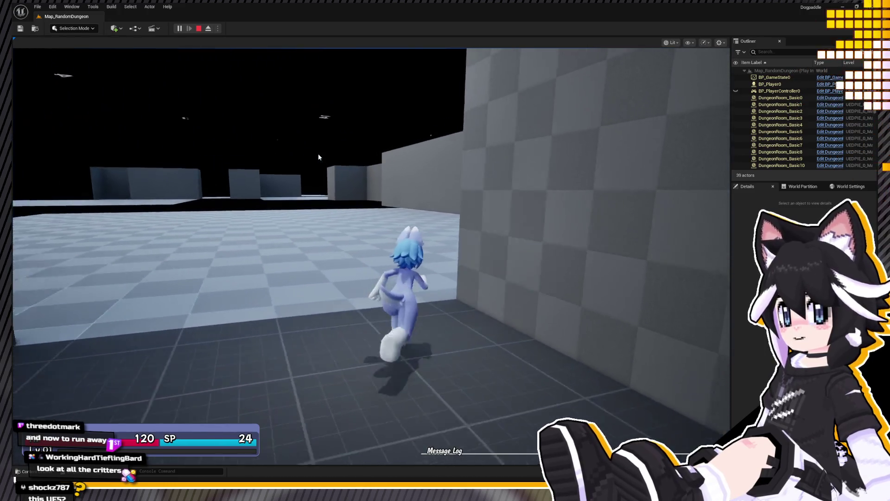
pyautogui.press('w')
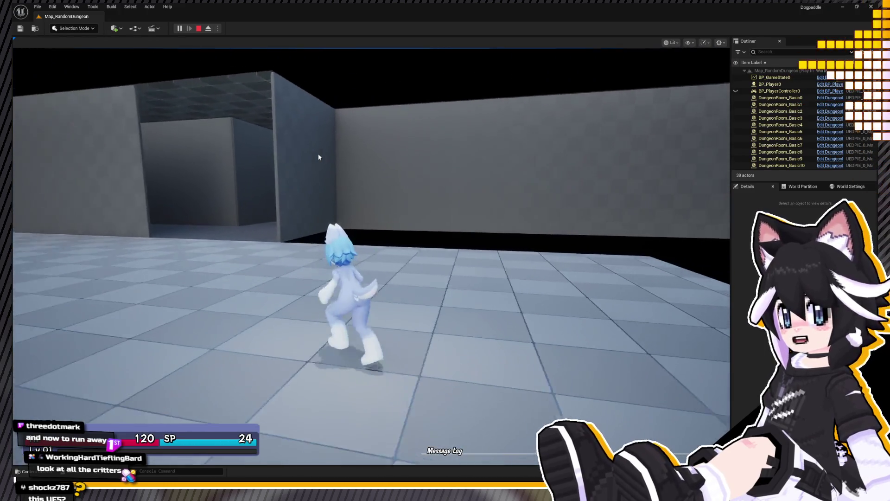
pyautogui.press('w')
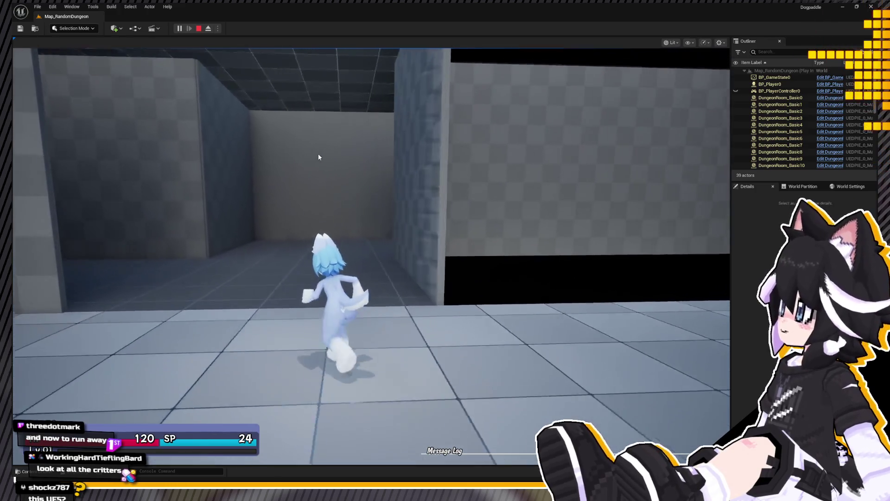
pyautogui.press('s')
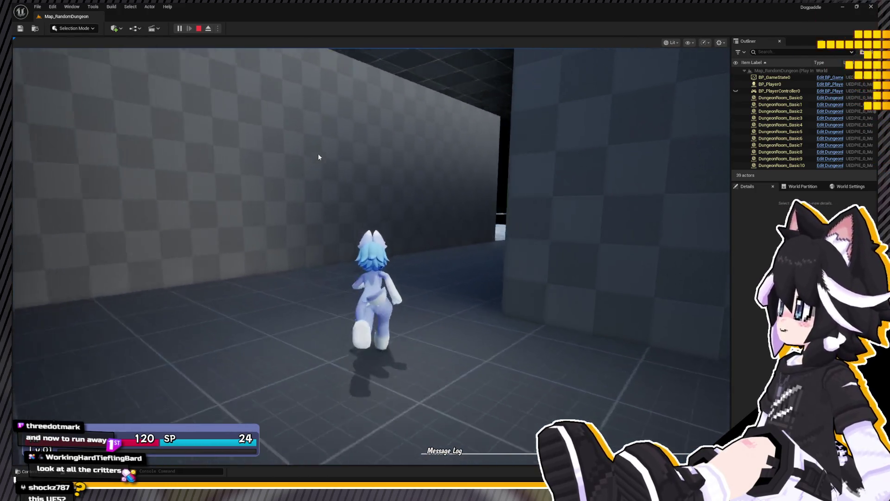
pyautogui.press('w')
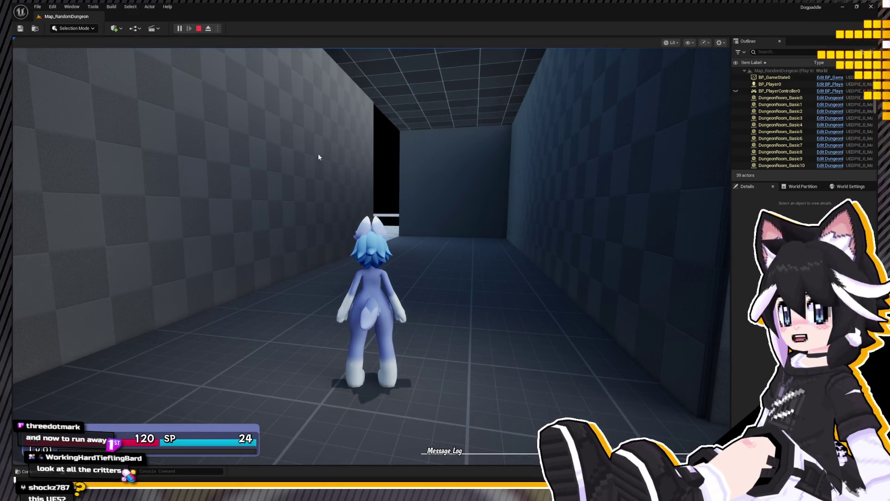
pyautogui.press('Escape')
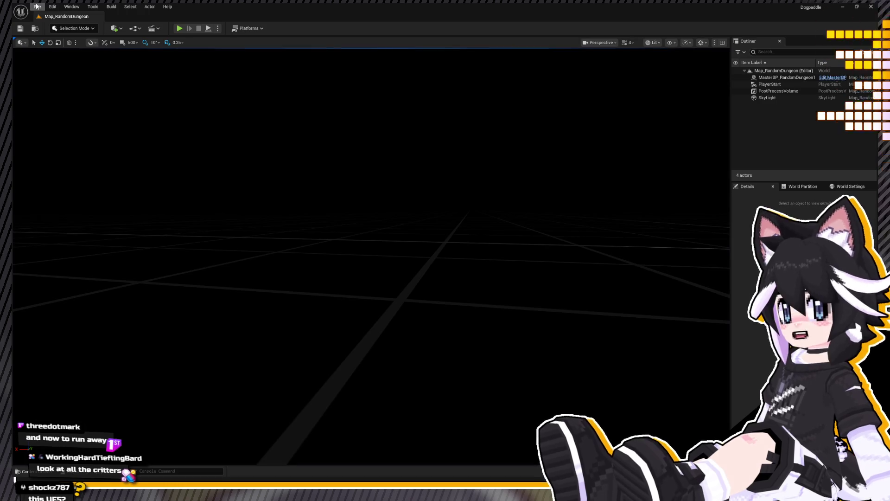
# Step: Open the Content Drawer and close it again
pyautogui.click(26, 471)
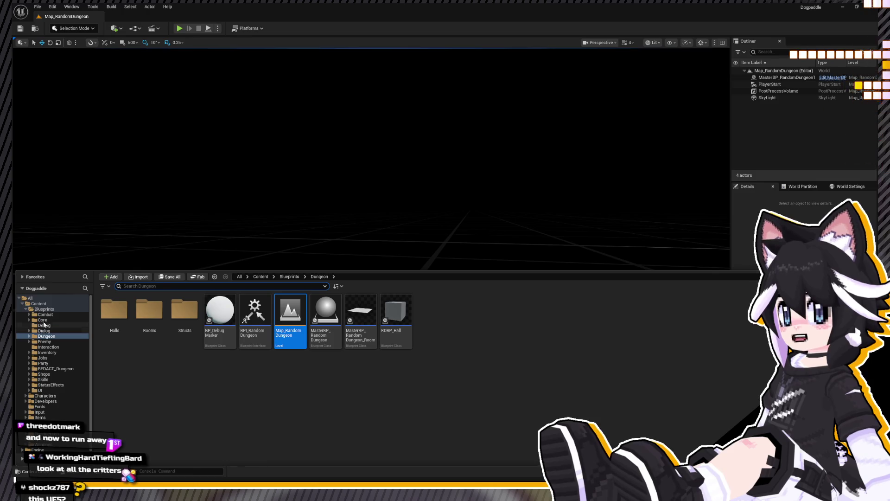
pyautogui.press('alt')
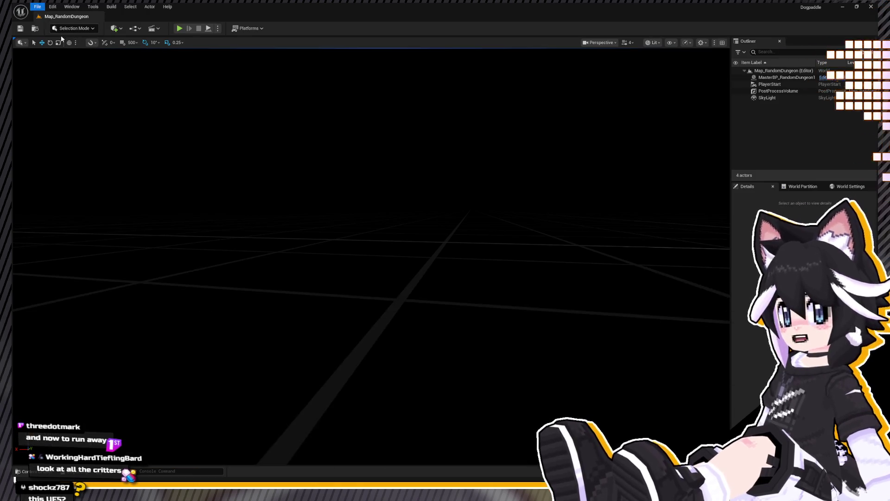